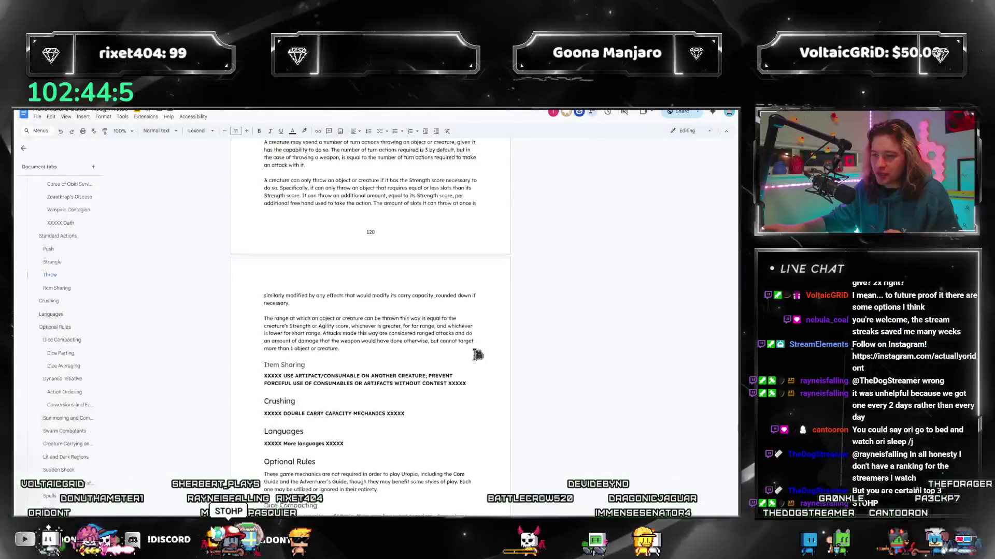
{"action": "scroll", "coordinate": [477, 354], "scroll_direction": "down", "scroll_amount": 2}
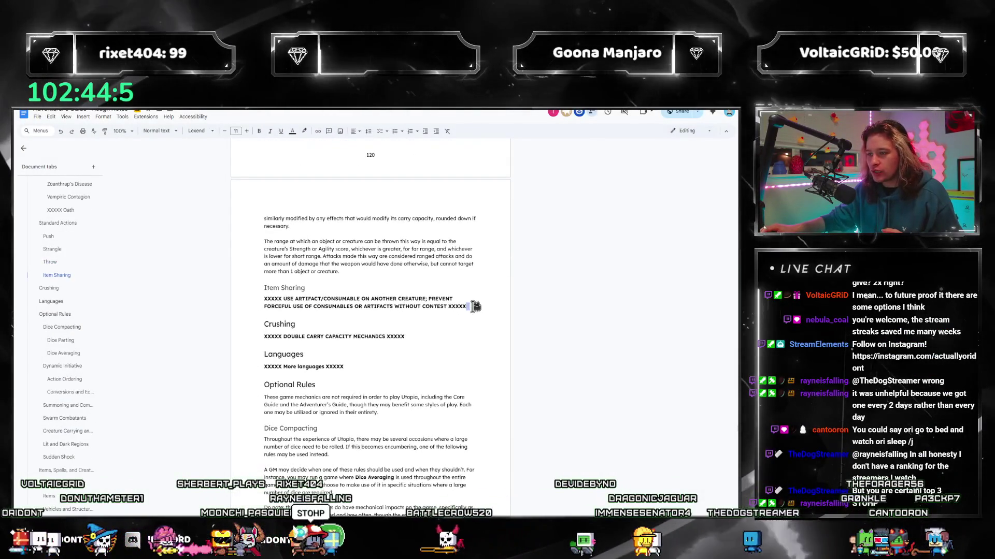
{"action": "left_click_drag", "start_coordinate": [476, 307], "coordinate": [264, 288]}
- Review the Item Sharing heading and its placeholder text, selecting it for inspection
{"action": "left_click", "coordinate": [382, 326]}
{"action": "scroll", "coordinate": [382, 327], "scroll_direction": "up", "scroll_amount": 3}
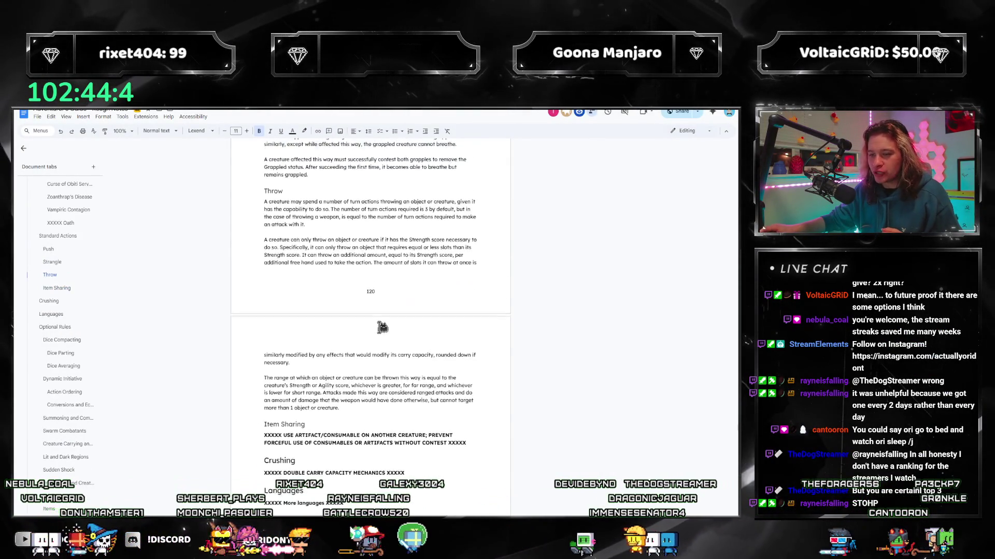
{"action": "scroll", "coordinate": [381, 326], "scroll_direction": "up", "scroll_amount": 4}
{"action": "scroll", "coordinate": [376, 340], "scroll_direction": "up", "scroll_amount": 2}
{"action": "scroll", "coordinate": [382, 333], "scroll_direction": "up", "scroll_amount": 3}
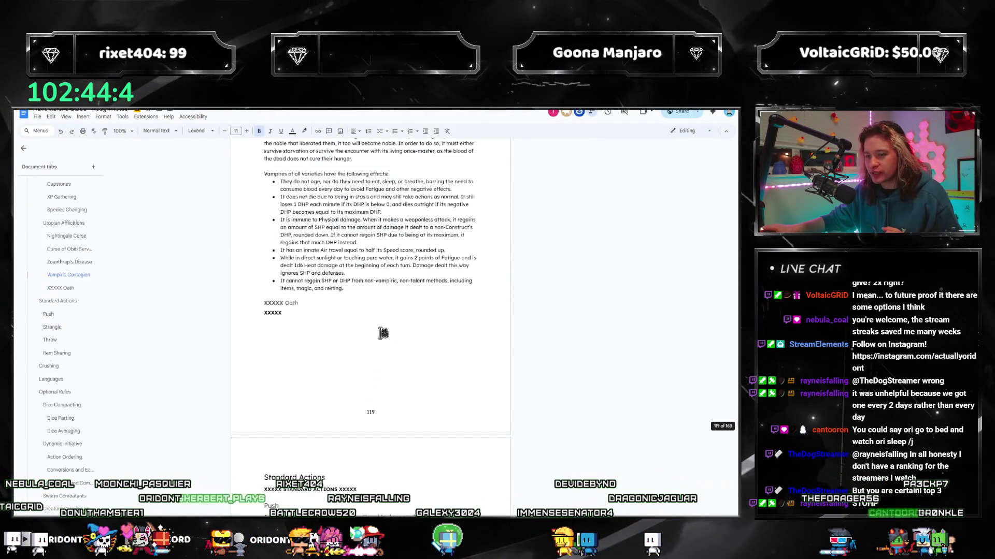
{"action": "scroll", "coordinate": [382, 332], "scroll_direction": "down", "scroll_amount": 4}
{"action": "scroll", "coordinate": [382, 332], "scroll_direction": "down", "scroll_amount": 3}
{"action": "scroll", "coordinate": [382, 334], "scroll_direction": "down", "scroll_amount": 4}
{"action": "scroll", "coordinate": [382, 332], "scroll_direction": "down", "scroll_amount": 3}
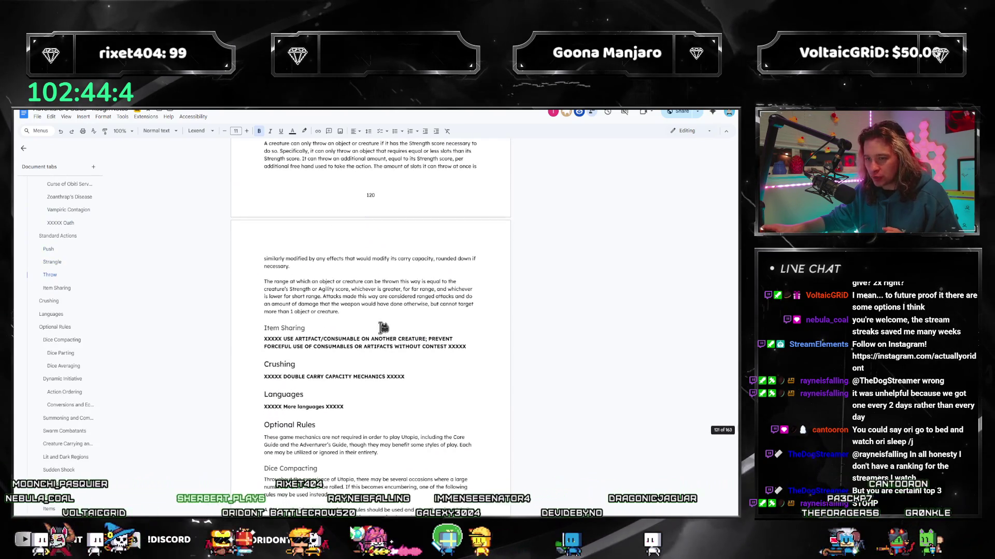
{"action": "mouse_move", "coordinate": [466, 306]}
{"action": "left_mouse_down"}
{"action": "mouse_move", "coordinate": [264, 299]}
{"action": "mouse_move", "coordinate": [466, 306]}
{"action": "left_mouse_up"}
{"action": "left_click", "coordinate": [269, 288]}
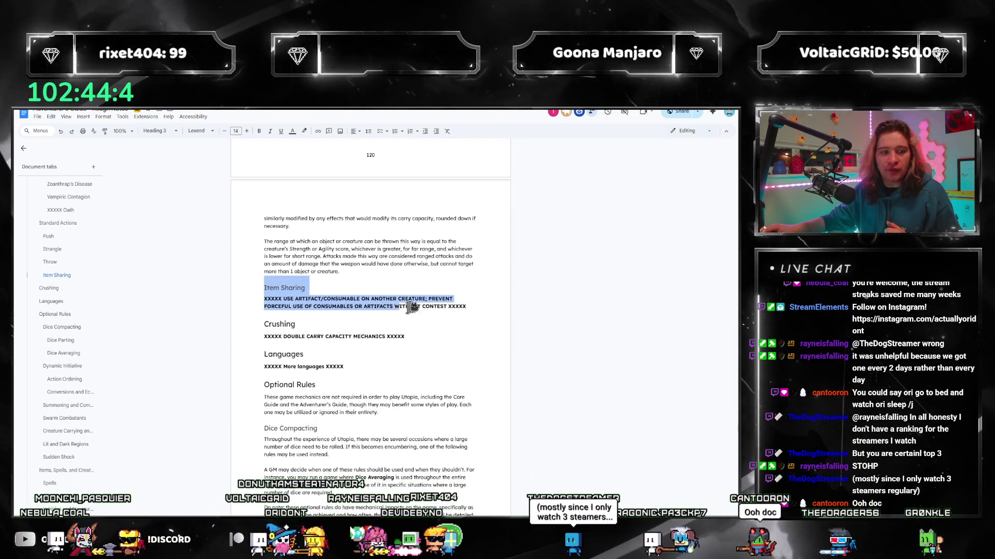
{"action": "left_click", "coordinate": [398, 288]}
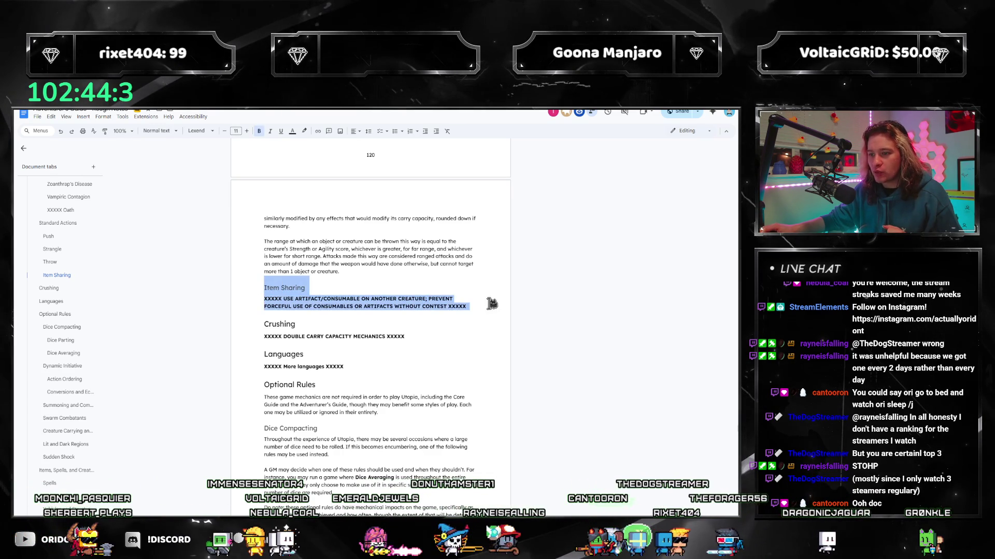
{"action": "left_click", "coordinate": [489, 304]}
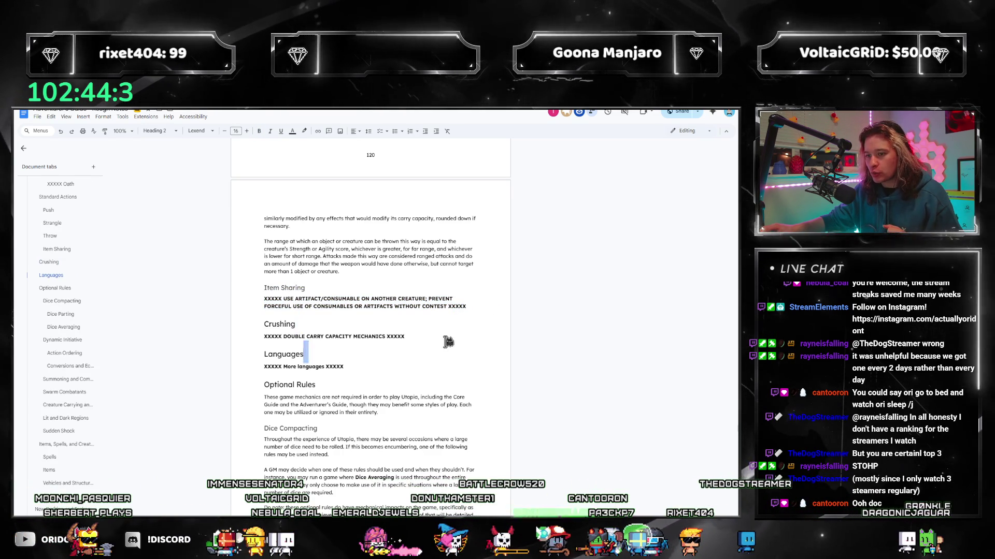
{"action": "left_click_drag", "start_coordinate": [466, 307], "coordinate": [264, 288]}
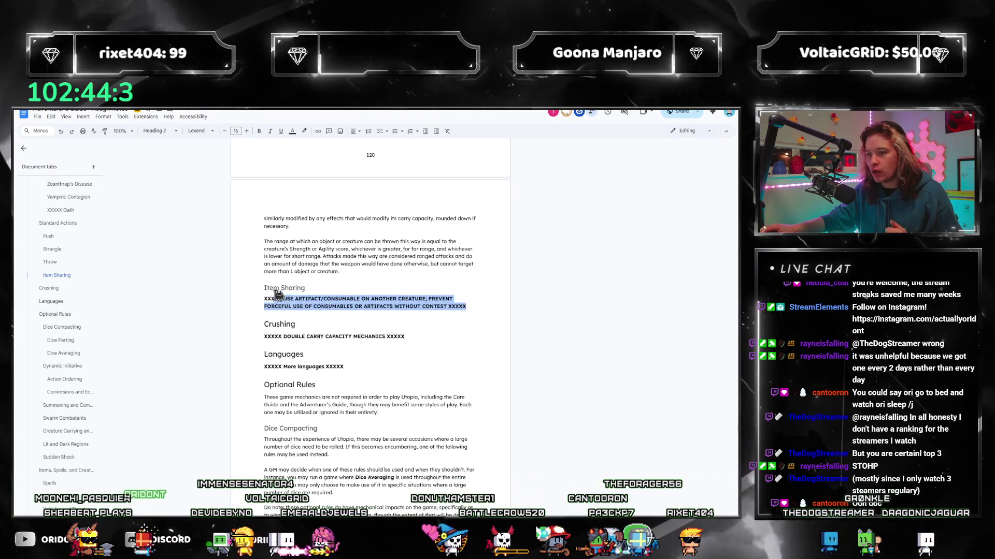
{"action": "left_click_drag", "start_coordinate": [392, 355], "coordinate": [389, 354]}
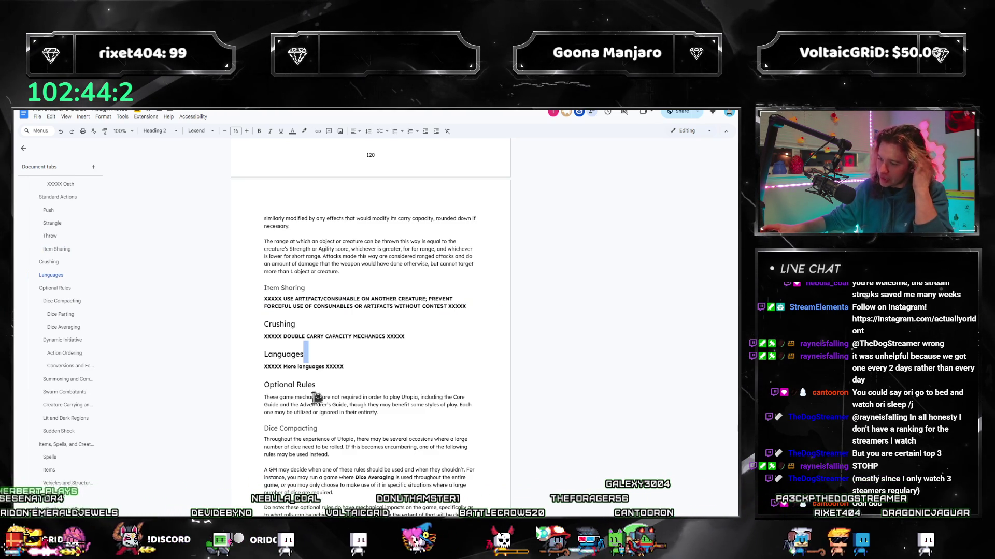
{"action": "left_click", "coordinate": [475, 306]}
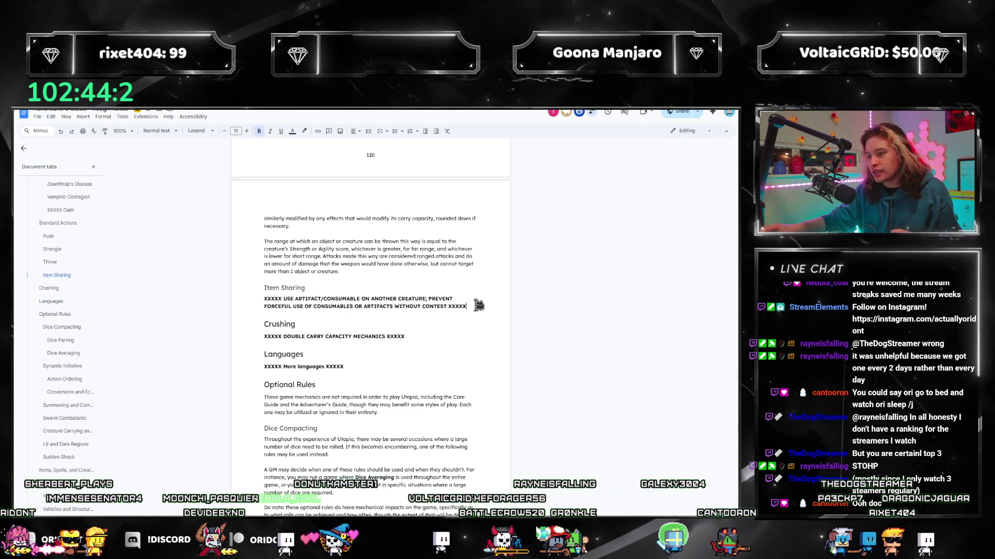
{"action": "mouse_move", "coordinate": [475, 305]}
{"action": "left_mouse_down"}
{"action": "mouse_move", "coordinate": [261, 296]}
{"action": "mouse_move", "coordinate": [472, 306]}
{"action": "left_mouse_up"}
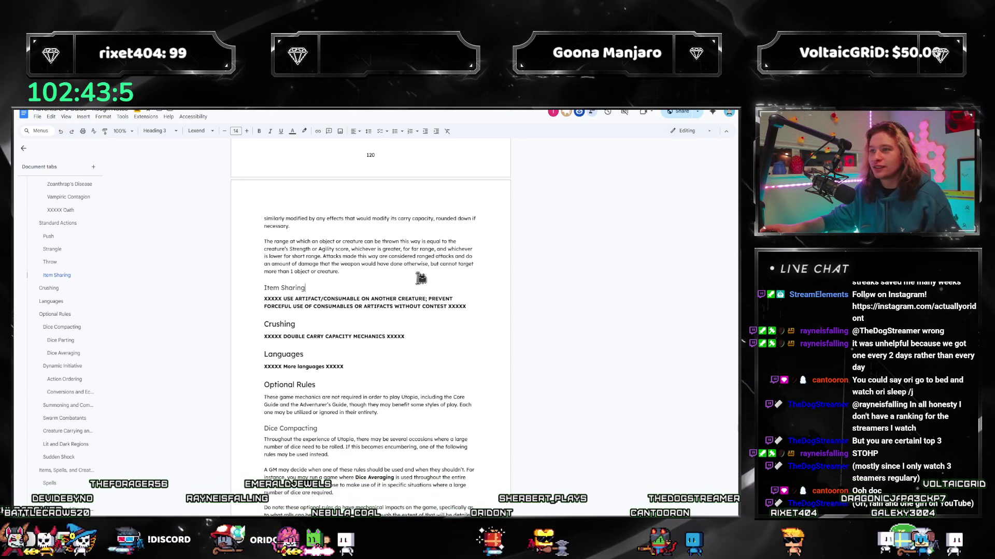
{"action": "scroll", "coordinate": [419, 277], "scroll_direction": "up", "scroll_amount": 3}
{"action": "scroll", "coordinate": [455, 269], "scroll_direction": "down", "scroll_amount": 3}
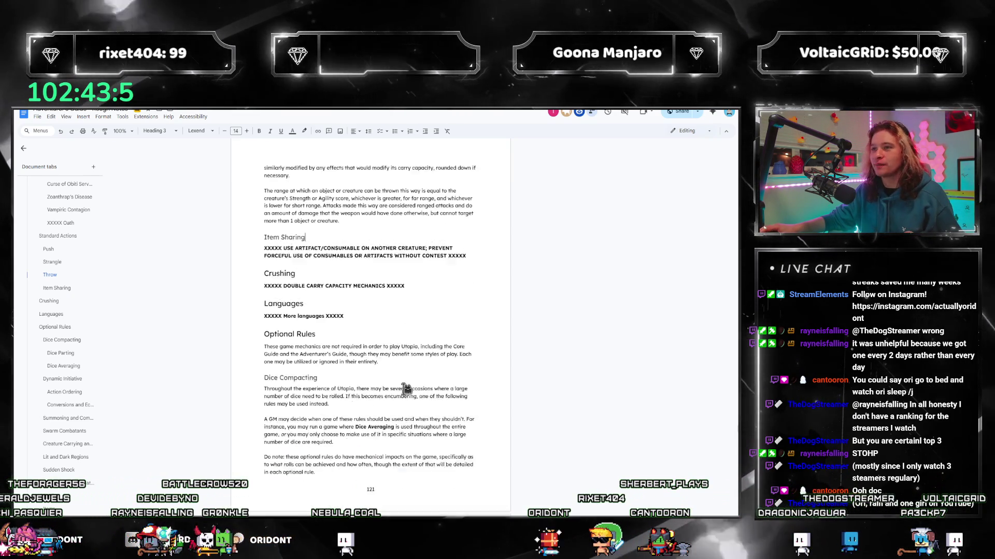
{"action": "scroll", "coordinate": [405, 389], "scroll_direction": "down", "scroll_amount": 3}
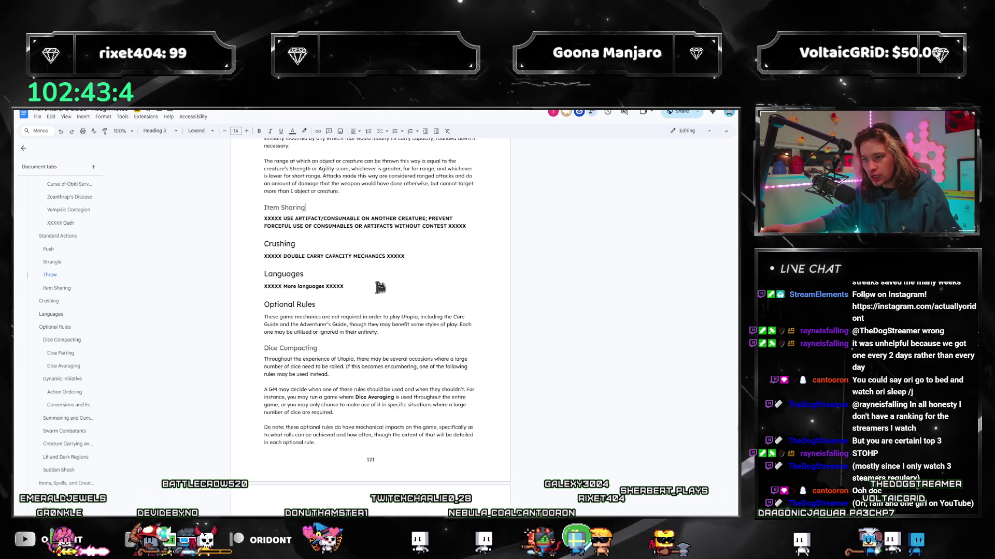
- Review the Languages and Crushing headings with their placeholder lines
{"action": "left_click_drag", "start_coordinate": [380, 287], "coordinate": [285, 276]}
{"action": "left_click", "coordinate": [421, 284]}
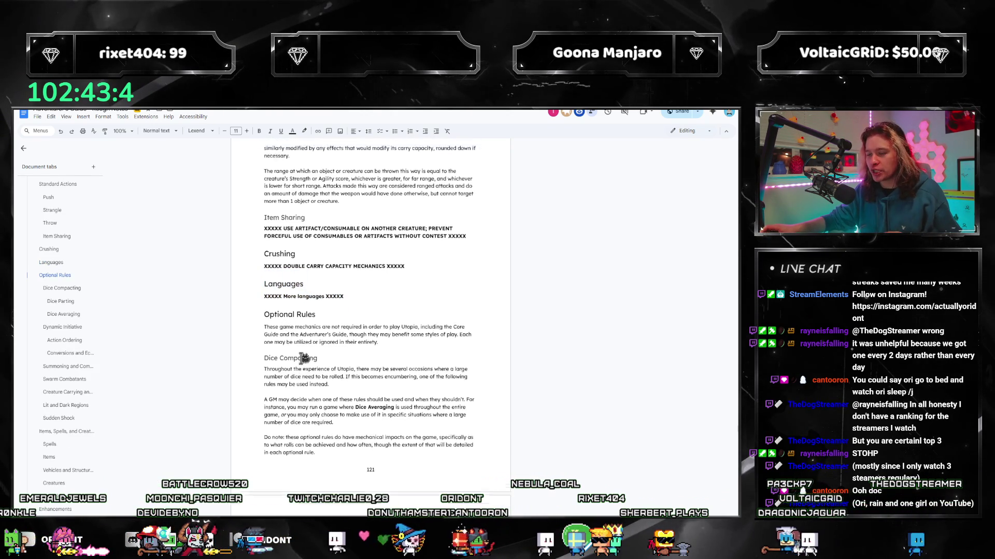
{"action": "scroll", "coordinate": [420, 285], "scroll_direction": "up", "scroll_amount": 1}
{"action": "left_click_drag", "start_coordinate": [421, 299], "coordinate": [265, 284]}
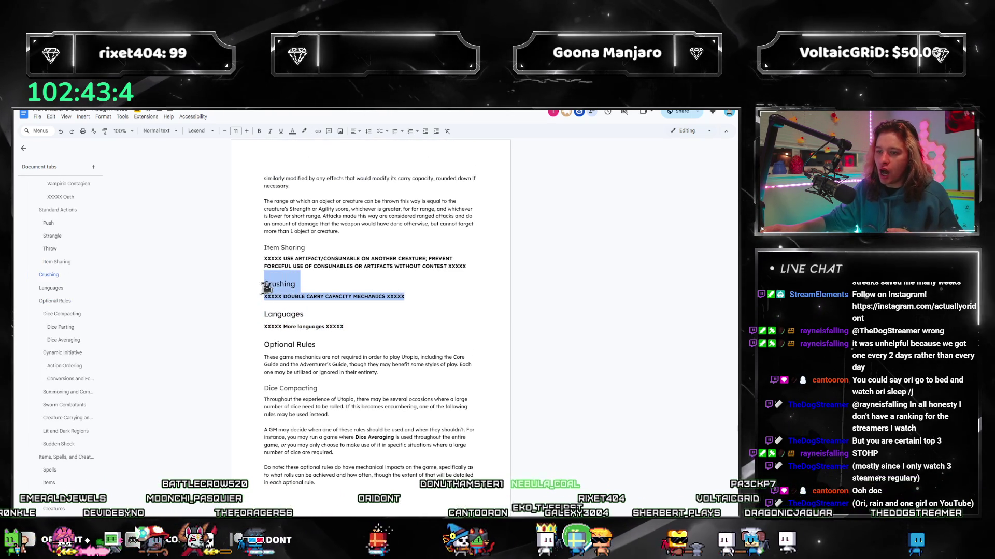
{"action": "left_click", "coordinate": [382, 323]}
{"action": "mouse_move", "coordinate": [407, 298]}
{"action": "left_mouse_down"}
{"action": "mouse_move", "coordinate": [264, 284]}
{"action": "mouse_move", "coordinate": [420, 293]}
{"action": "left_mouse_up"}
{"action": "left_click", "coordinate": [273, 281]}
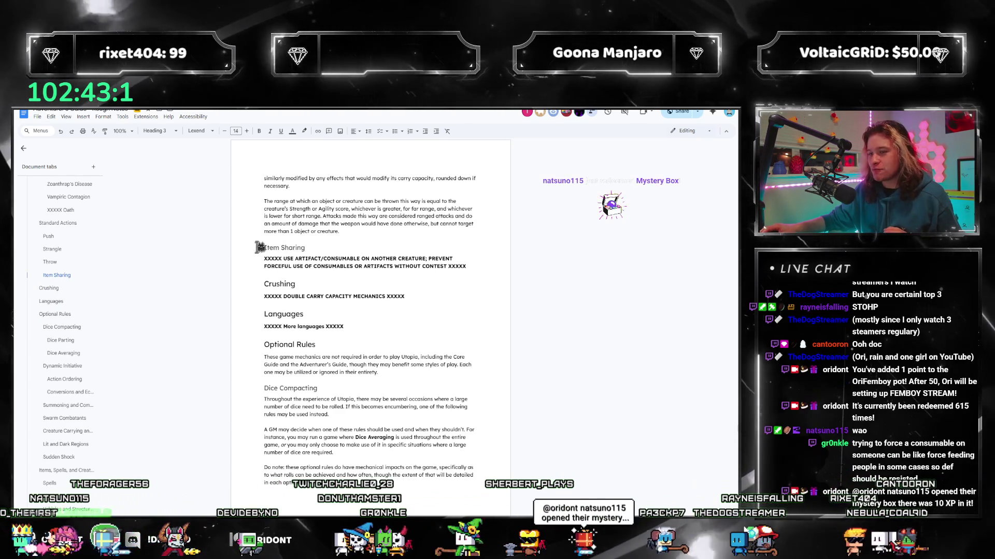
- Re-check the Item Sharing paragraph, then jump to the Consumables section from the outline
{"action": "left_click_drag", "start_coordinate": [265, 247], "coordinate": [485, 267]}
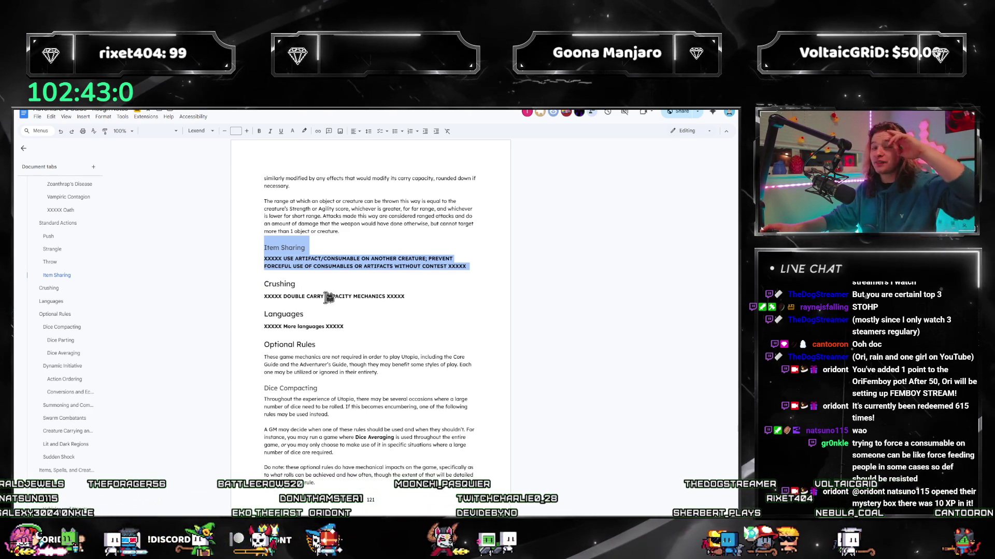
{"action": "left_click", "coordinate": [372, 247]}
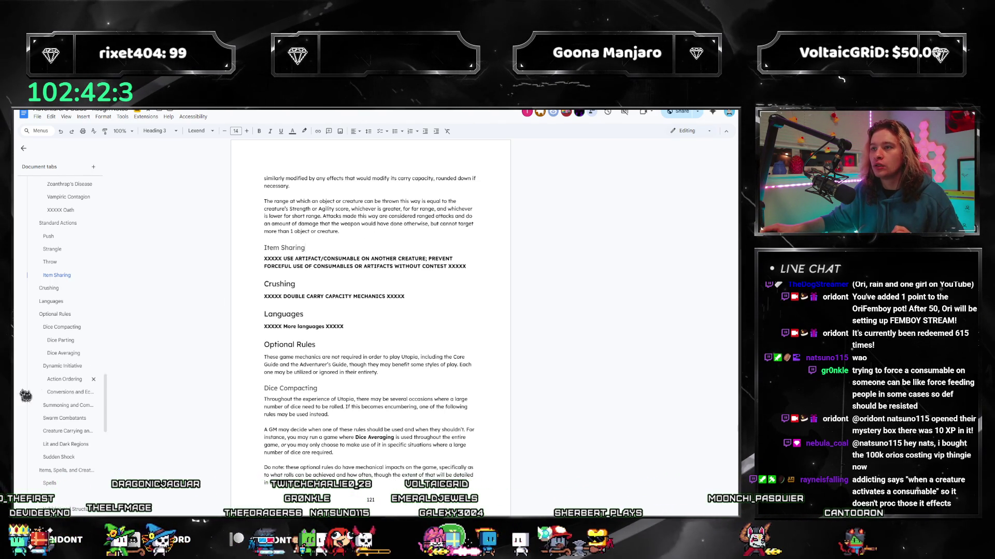
{"action": "scroll", "coordinate": [26, 395], "scroll_direction": "down", "scroll_amount": 5}
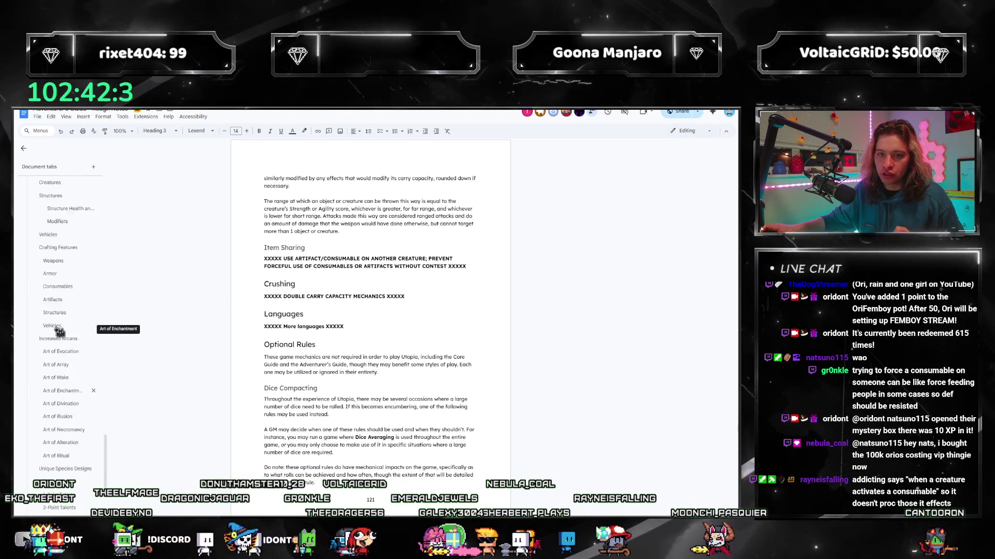
{"action": "left_click", "coordinate": [58, 286]}
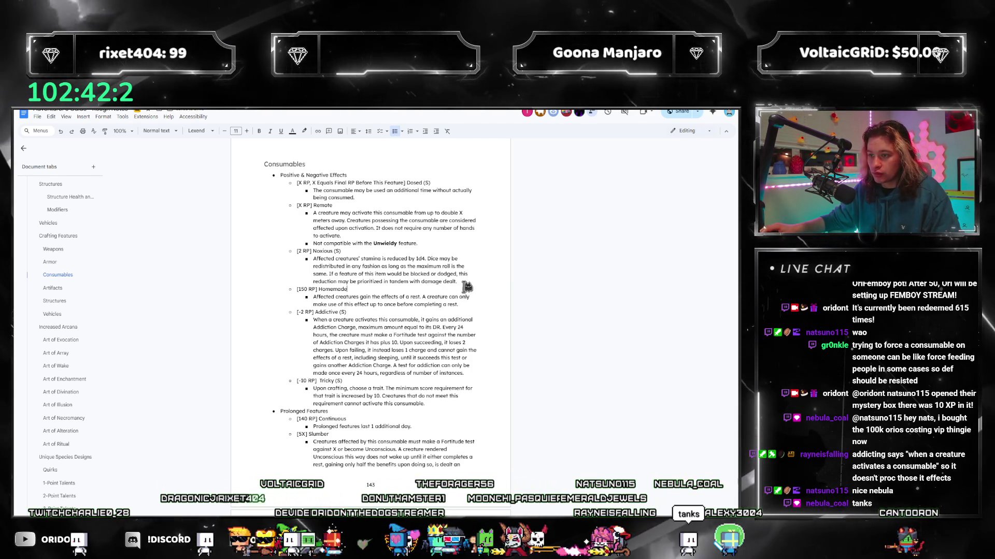
{"action": "left_click_drag", "start_coordinate": [468, 282], "coordinate": [427, 277]}
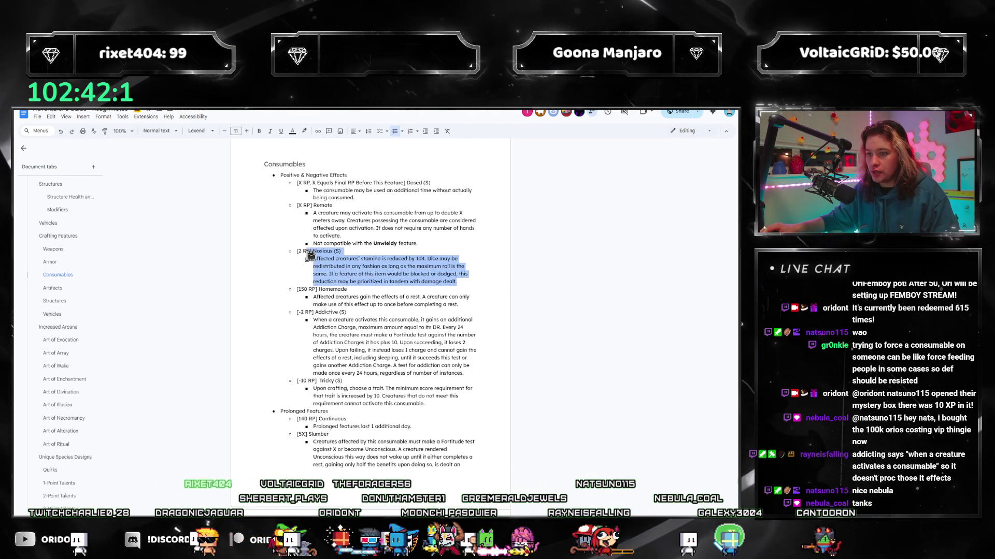
{"action": "left_click", "coordinate": [334, 228]}
{"action": "triple_click", "coordinate": [351, 233]}
{"action": "left_click", "coordinate": [334, 228]}
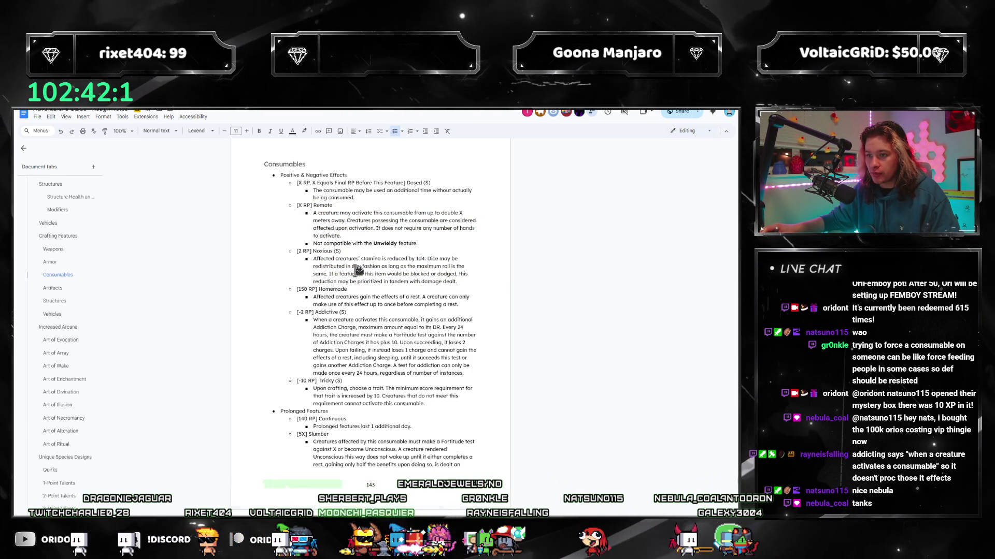
{"action": "left_click", "coordinate": [366, 318]}
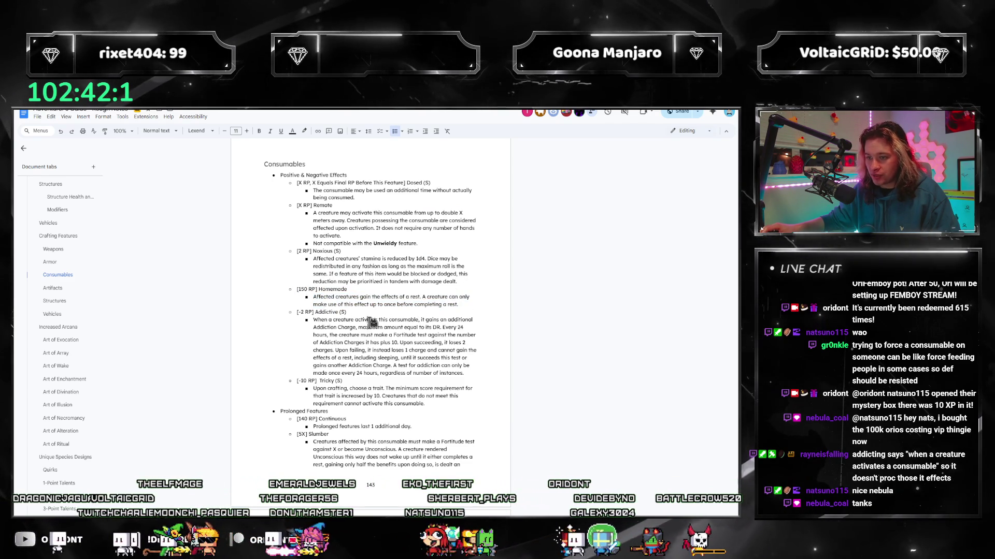
{"action": "left_click_drag", "start_coordinate": [329, 320], "coordinate": [473, 327]}
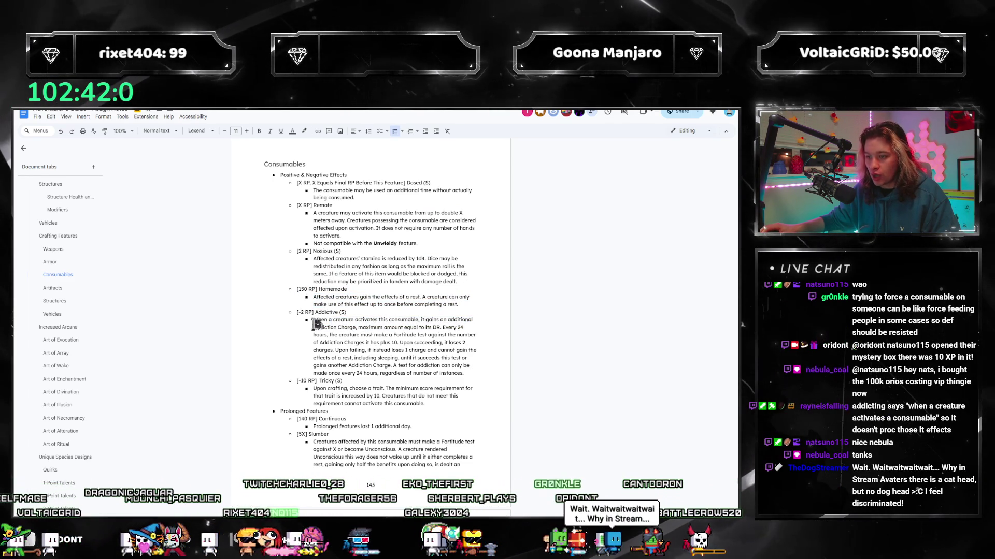
{"action": "left_click_drag", "start_coordinate": [313, 320], "coordinate": [410, 353]}
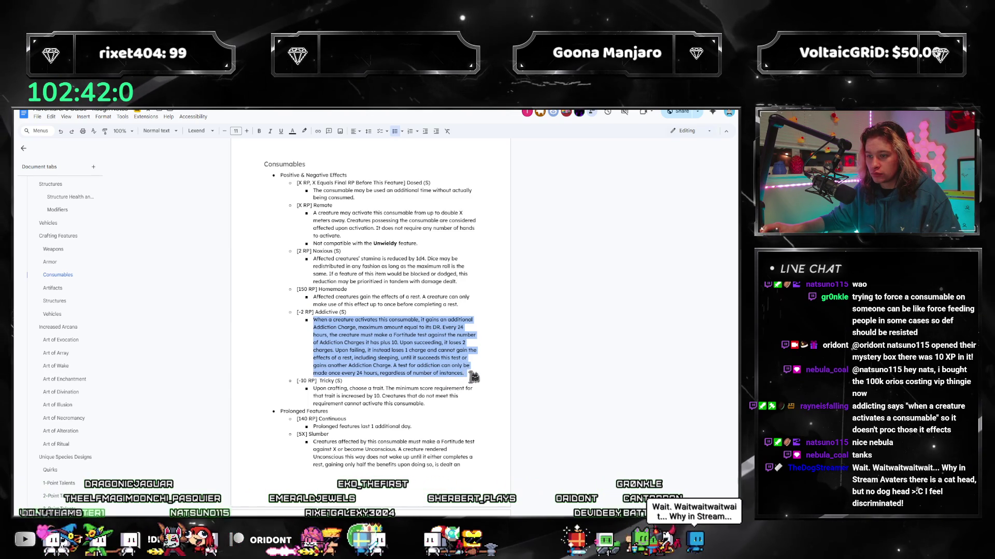
{"action": "left_click", "coordinate": [471, 374]}
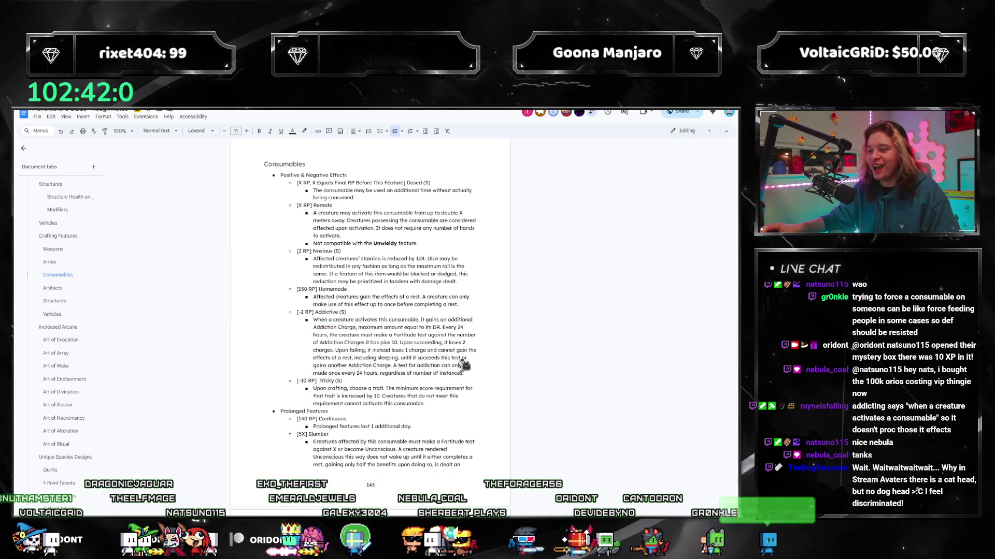
{"action": "left_click_drag", "start_coordinate": [472, 374], "coordinate": [313, 320]}
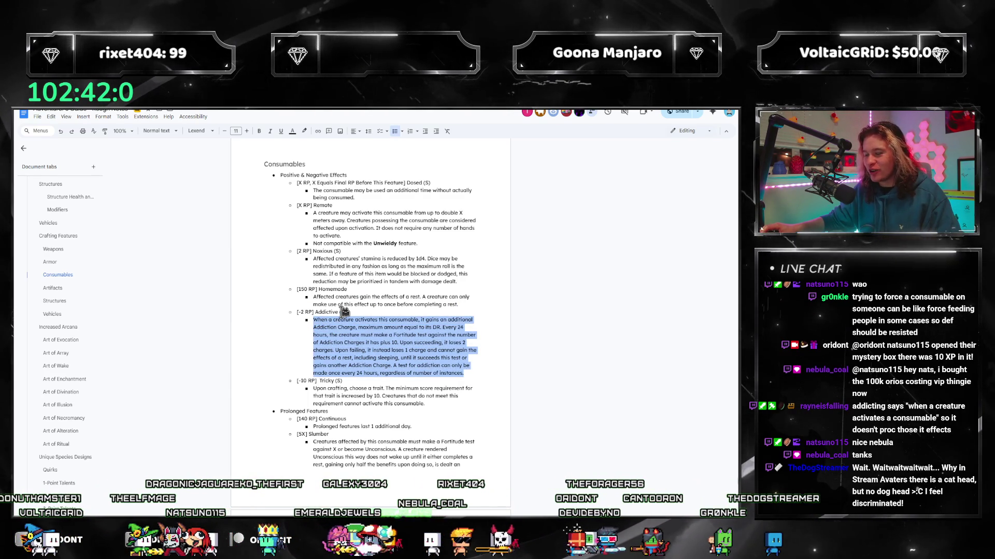
{"action": "left_click", "coordinate": [407, 345]}
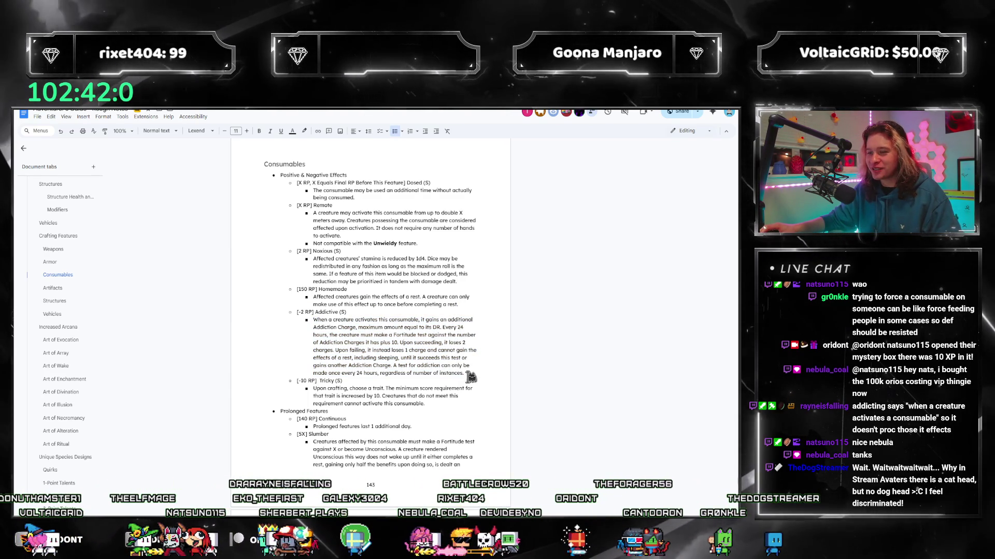
{"action": "triple_click", "coordinate": [407, 345]}
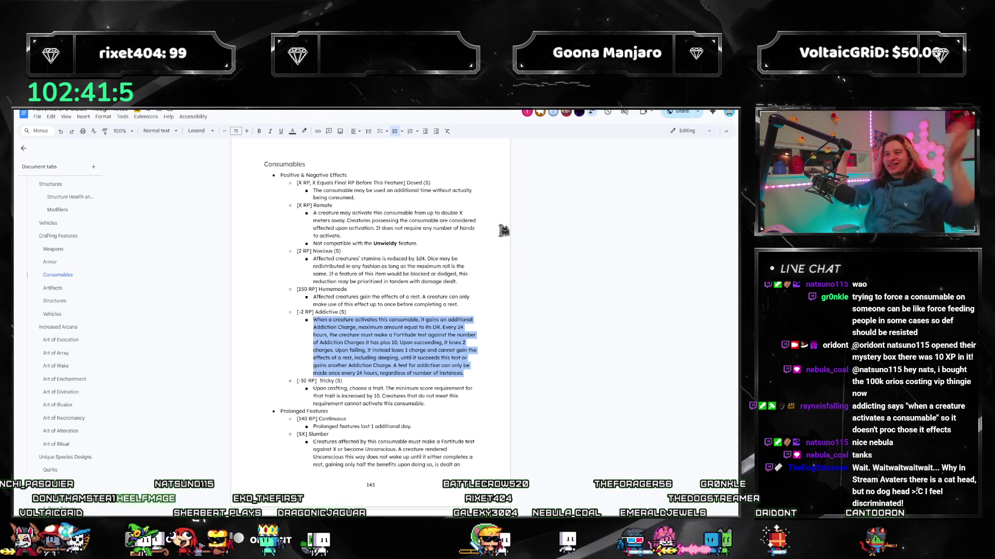
{"action": "left_click", "coordinate": [464, 374]}
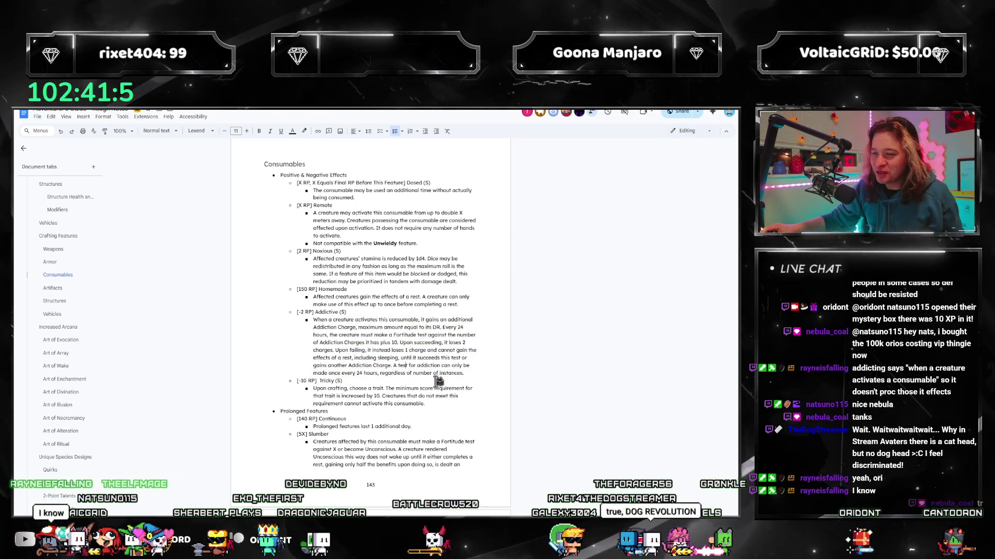
{"action": "left_click_drag", "start_coordinate": [464, 374], "coordinate": [312, 330]}
{"action": "left_click", "coordinate": [472, 375]}
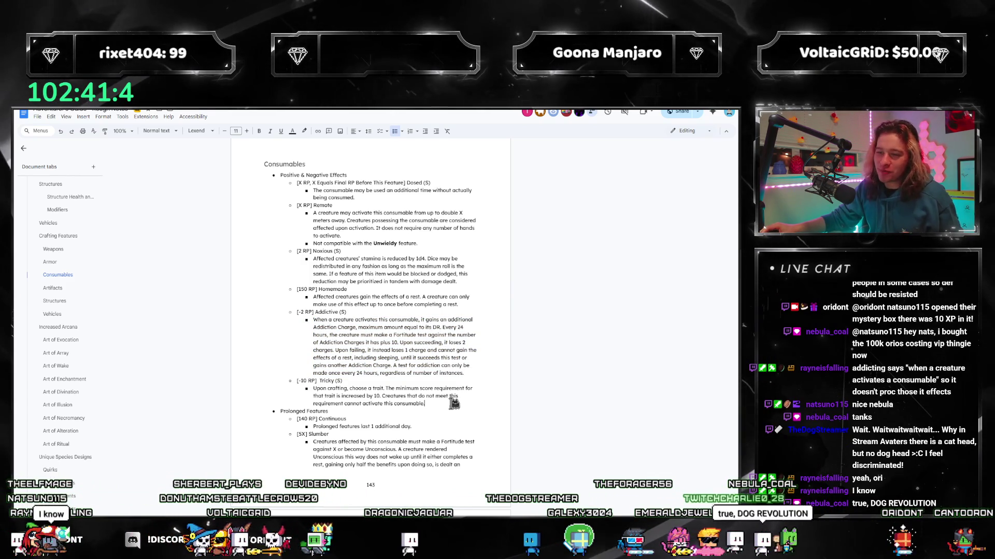
{"action": "scroll", "coordinate": [405, 396], "scroll_direction": "down", "scroll_amount": 3}
{"action": "scroll", "coordinate": [444, 345], "scroll_direction": "down", "scroll_amount": 2}
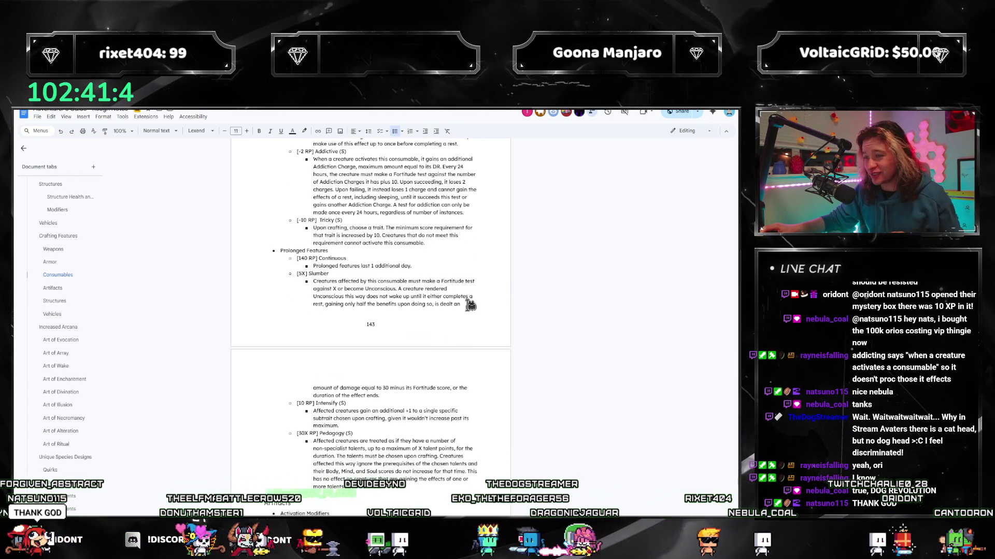
{"action": "scroll", "coordinate": [459, 303], "scroll_direction": "down", "scroll_amount": 2}
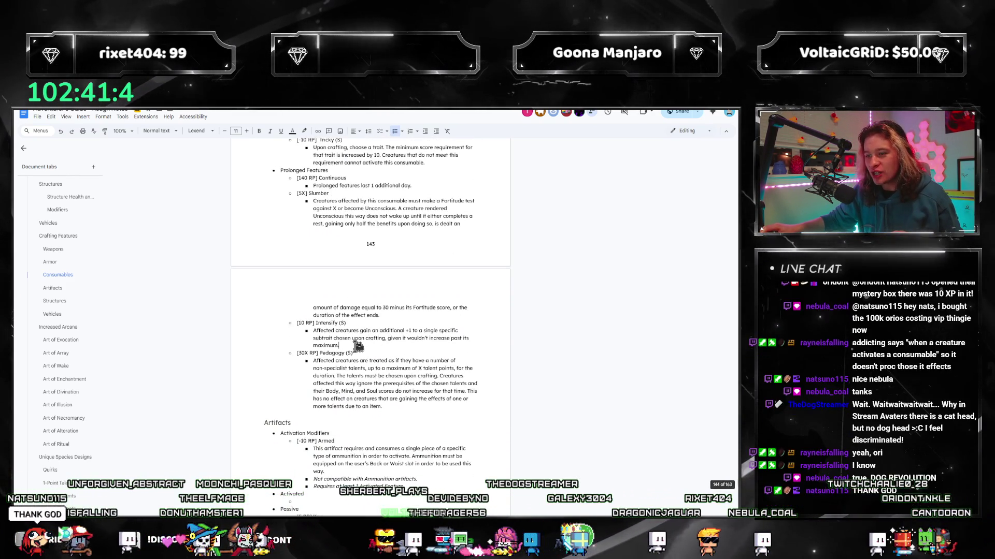
{"action": "left_click_drag", "start_coordinate": [469, 341], "coordinate": [301, 330]}
{"action": "left_click_drag", "start_coordinate": [382, 406], "coordinate": [304, 364]}
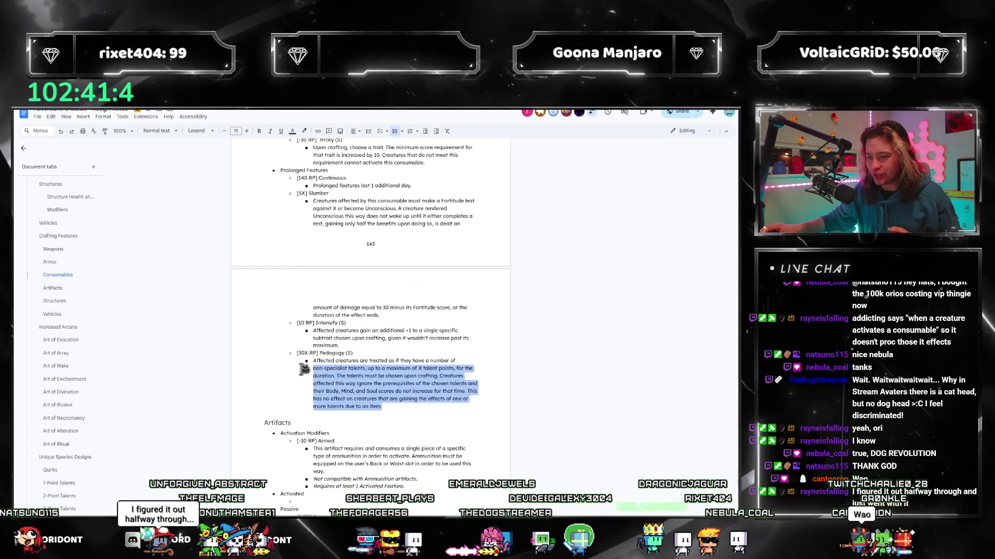
{"action": "left_click", "coordinate": [396, 393]}
{"action": "left_click_drag", "start_coordinate": [477, 392], "coordinate": [311, 373]}
{"action": "left_click", "coordinate": [396, 392]}
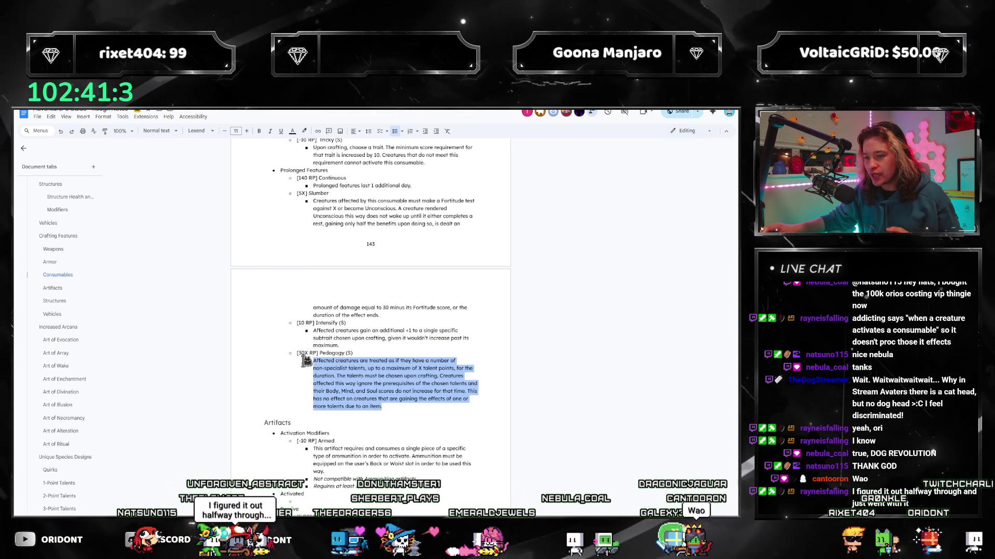
{"action": "left_click", "coordinate": [380, 376]}
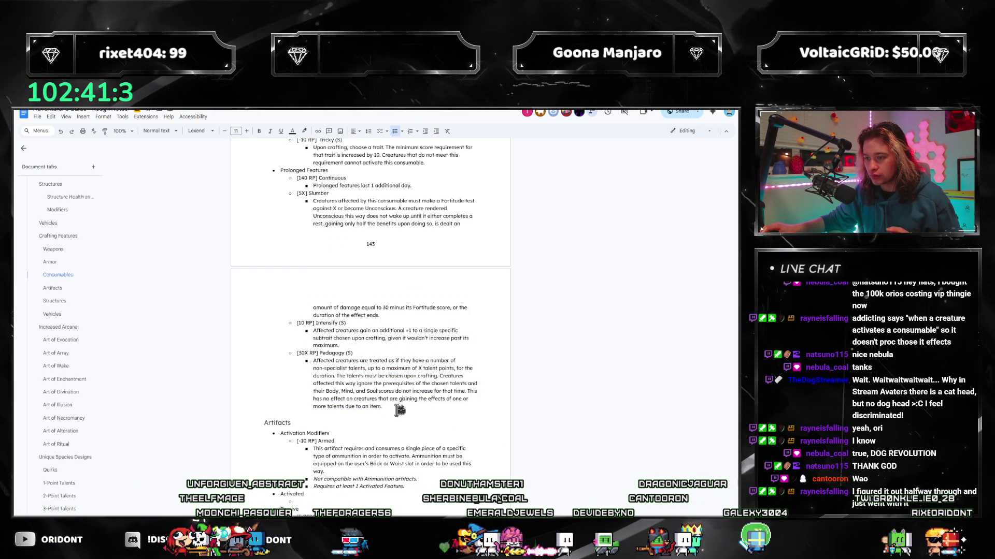
{"action": "left_click_drag", "start_coordinate": [387, 409], "coordinate": [304, 362]}
{"action": "left_click", "coordinate": [370, 382]}
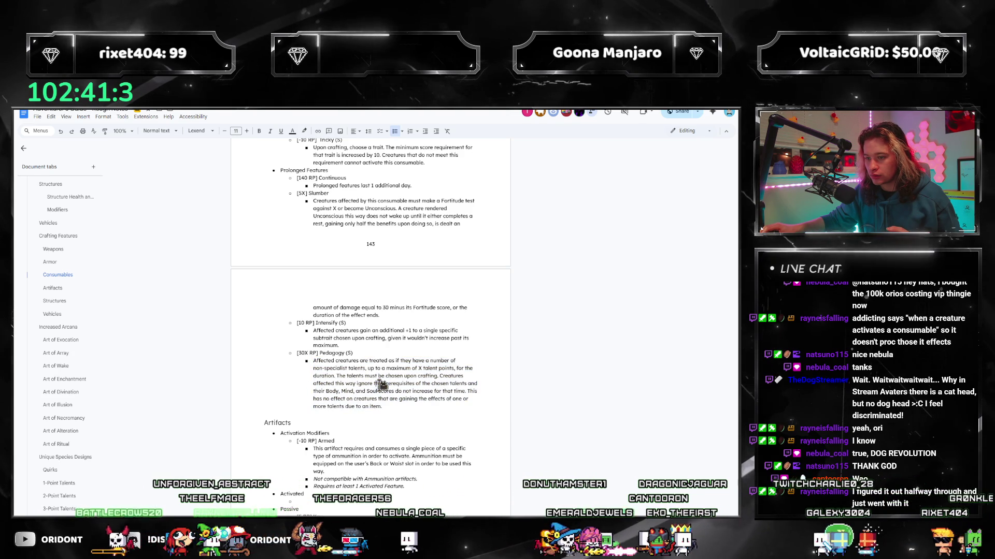
{"action": "left_click_drag", "start_coordinate": [385, 407], "coordinate": [309, 378]}
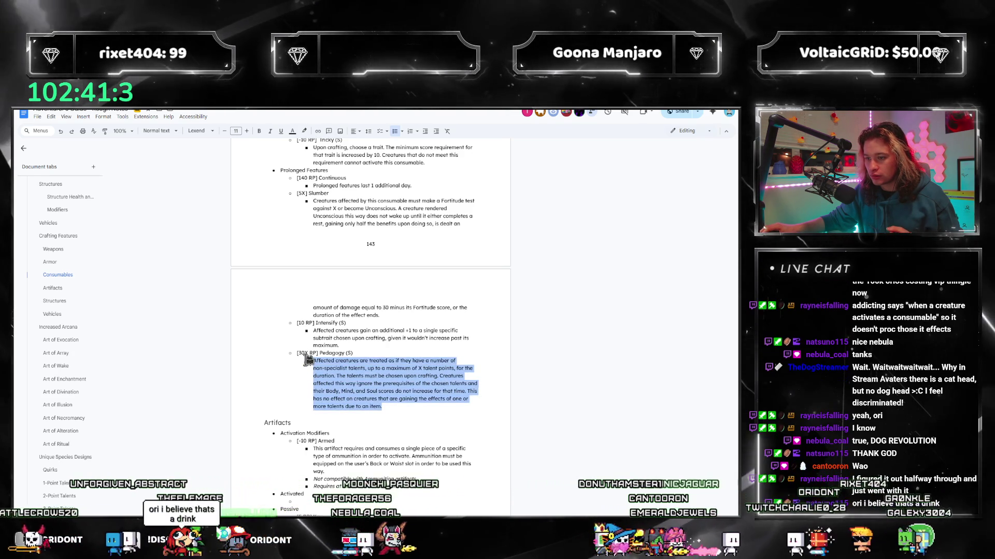
{"action": "left_click", "coordinate": [394, 407]}
{"action": "left_click_drag", "start_coordinate": [387, 407], "coordinate": [290, 354]}
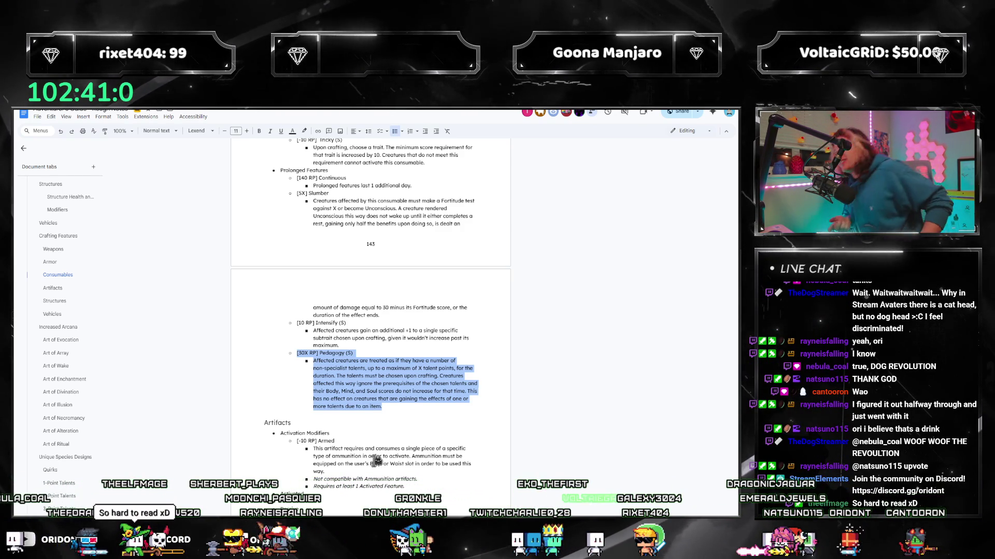
{"action": "left_click", "coordinate": [123, 131]}
- At 150% zoom, select the Pedagogy heading and paragraph and delete the entry
{"action": "left_click", "coordinate": [122, 220]}
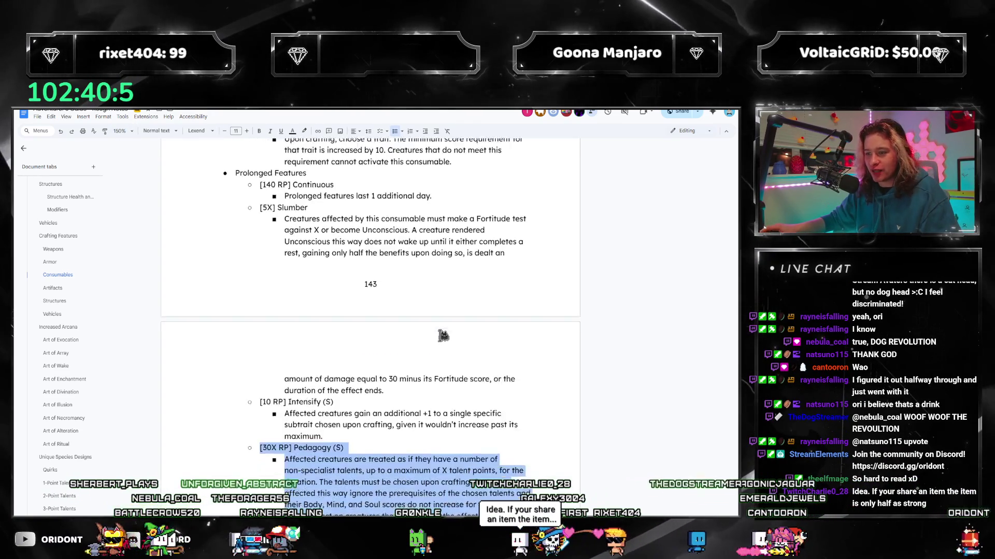
{"action": "left_click", "coordinate": [437, 355]}
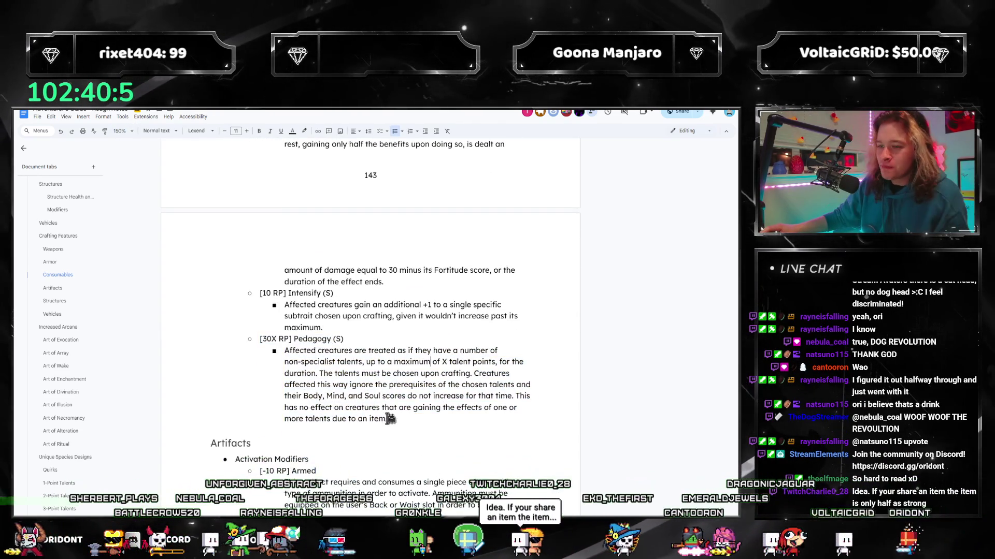
{"action": "left_click_drag", "start_coordinate": [389, 419], "coordinate": [248, 336]}
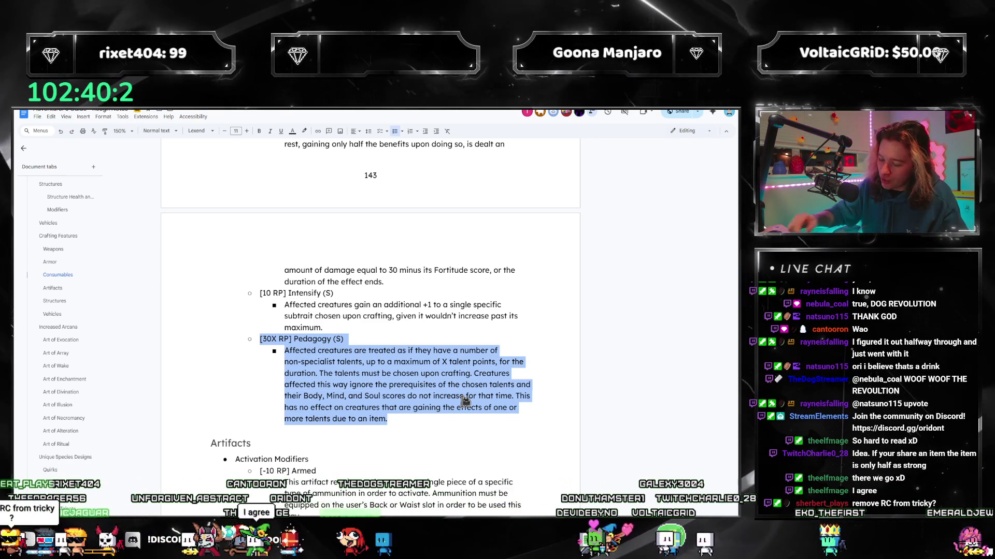
{"action": "key", "text": "Delete"}
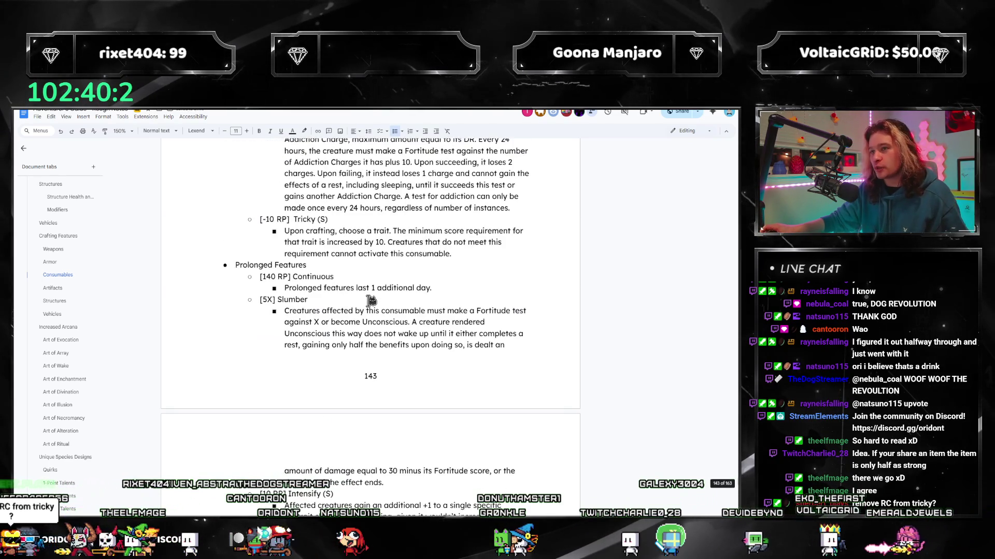
{"action": "scroll", "coordinate": [368, 303], "scroll_direction": "down", "scroll_amount": 5}
{"action": "scroll", "coordinate": [367, 303], "scroll_direction": "down", "scroll_amount": 5}
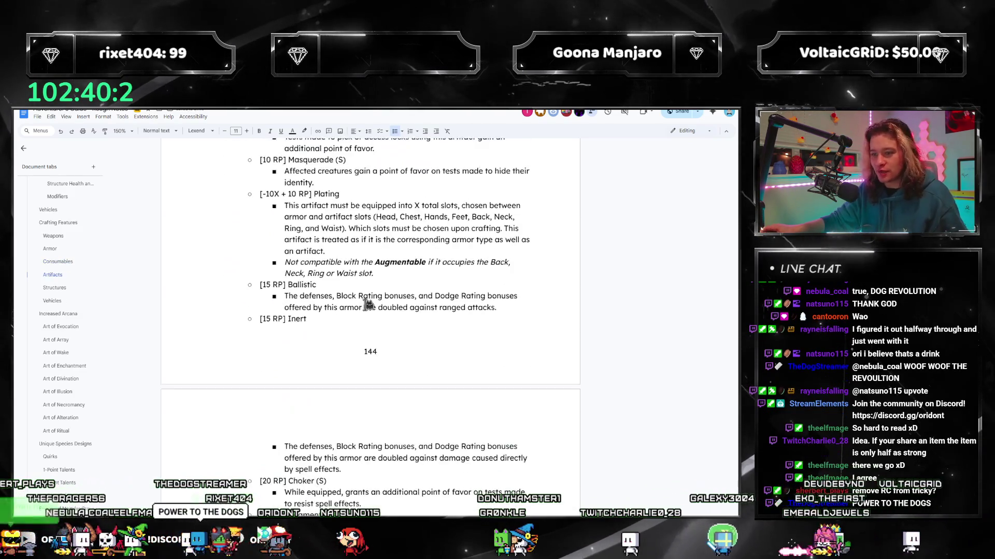
{"action": "scroll", "coordinate": [367, 303], "scroll_direction": "down", "scroll_amount": 5}
{"action": "scroll", "coordinate": [367, 304], "scroll_direction": "down", "scroll_amount": 5}
{"action": "scroll", "coordinate": [368, 303], "scroll_direction": "down", "scroll_amount": 5}
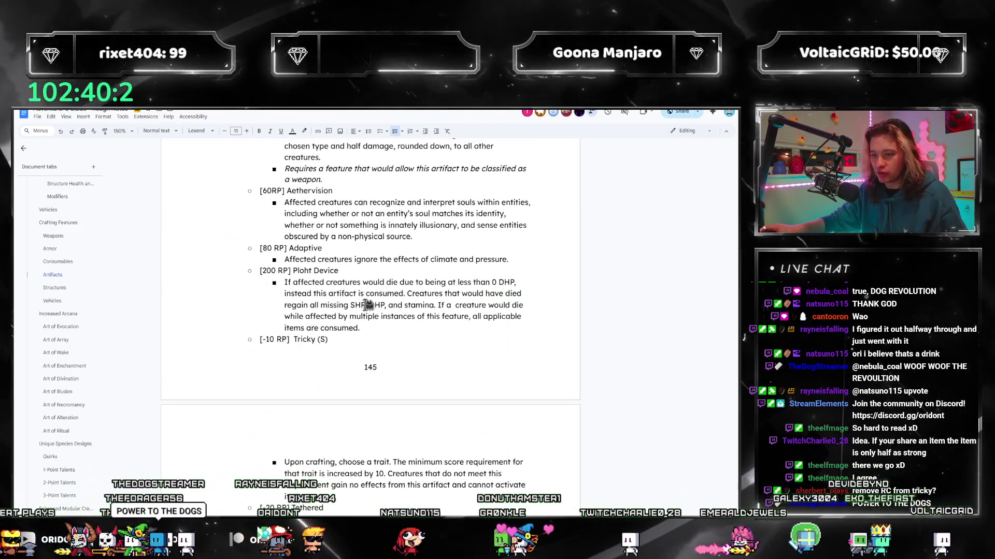
{"action": "scroll", "coordinate": [367, 304], "scroll_direction": "down", "scroll_amount": 4}
{"action": "scroll", "coordinate": [367, 303], "scroll_direction": "down", "scroll_amount": 5}
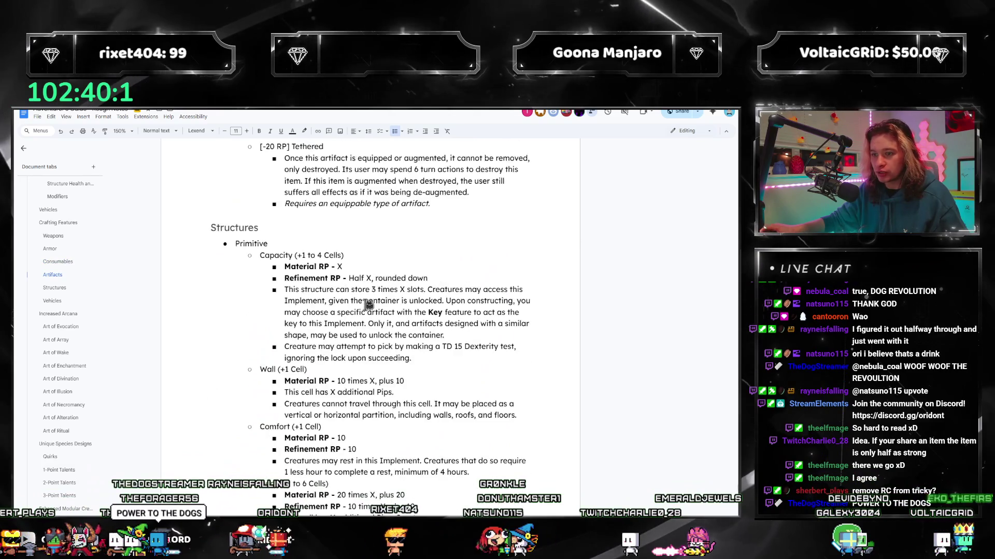
{"action": "scroll", "coordinate": [368, 303], "scroll_direction": "down", "scroll_amount": 5}
{"action": "scroll", "coordinate": [361, 317], "scroll_direction": "down", "scroll_amount": 3}
{"action": "scroll", "coordinate": [361, 318], "scroll_direction": "up", "scroll_amount": 4}
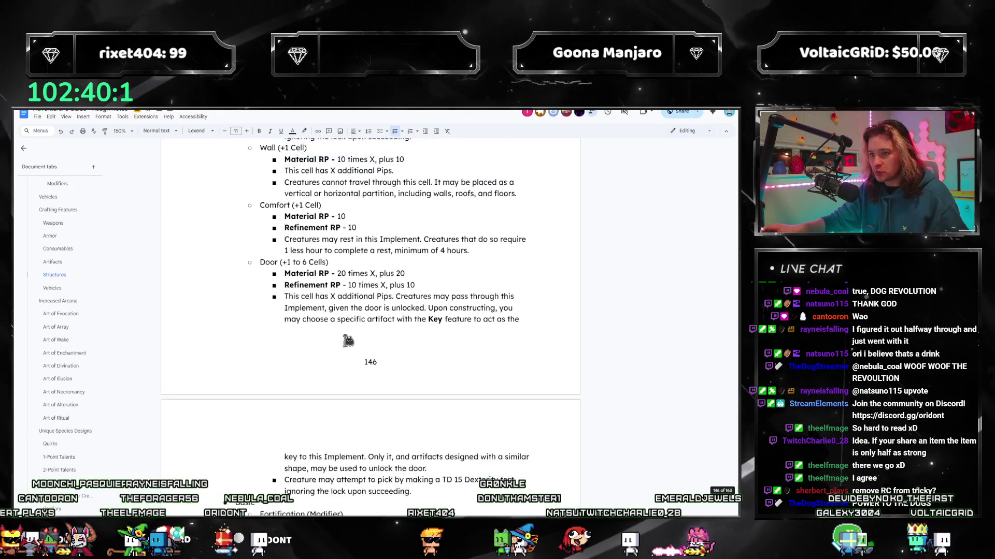
{"action": "scroll", "coordinate": [361, 318], "scroll_direction": "up", "scroll_amount": 4}
{"action": "scroll", "coordinate": [339, 347], "scroll_direction": "up", "scroll_amount": 4}
{"action": "scroll", "coordinate": [338, 348], "scroll_direction": "up", "scroll_amount": 4}
{"action": "scroll", "coordinate": [338, 347], "scroll_direction": "up", "scroll_amount": 5}
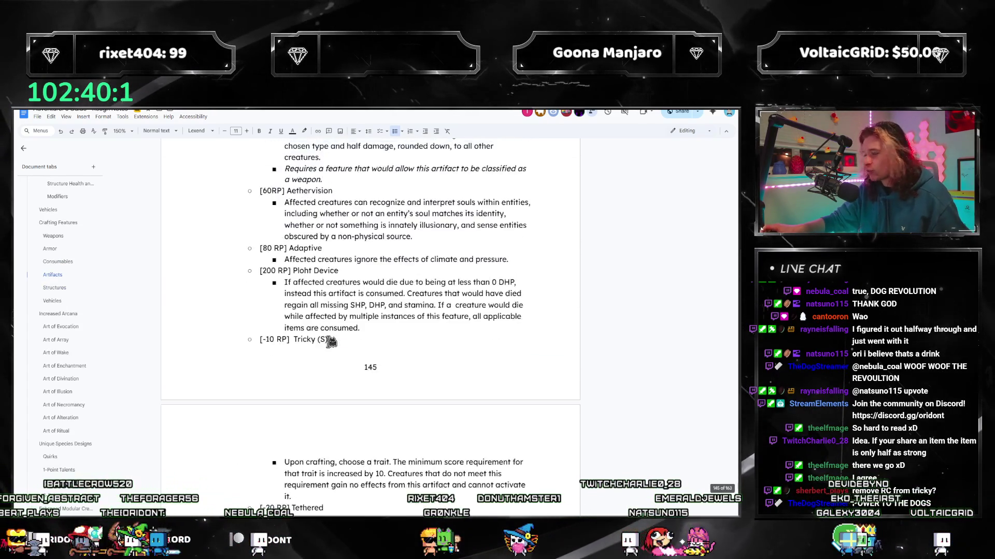
{"action": "scroll", "coordinate": [337, 347], "scroll_direction": "up", "scroll_amount": 5}
{"action": "scroll", "coordinate": [344, 333], "scroll_direction": "up", "scroll_amount": 3}
{"action": "scroll", "coordinate": [344, 333], "scroll_direction": "up", "scroll_amount": 5}
{"action": "scroll", "coordinate": [344, 332], "scroll_direction": "up", "scroll_amount": 4}
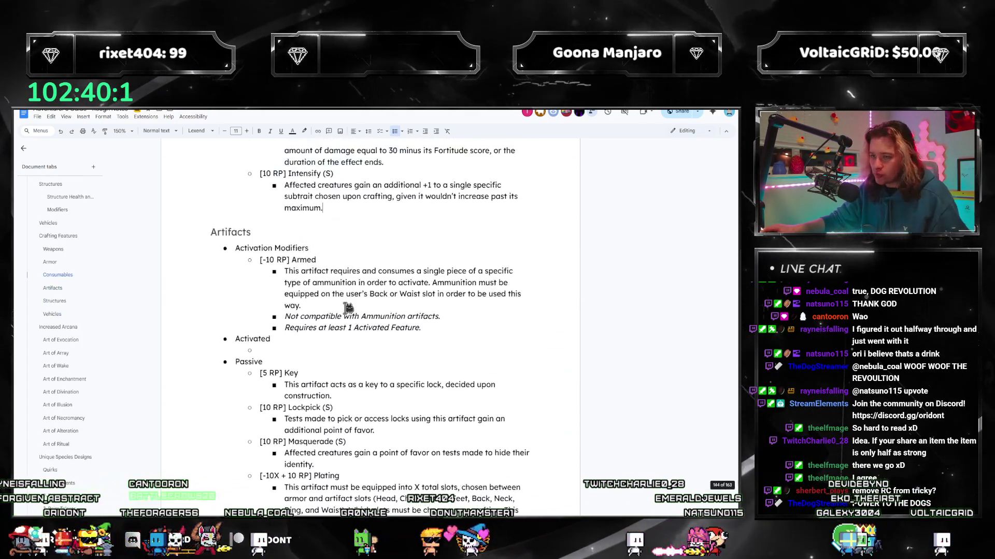
{"action": "scroll", "coordinate": [384, 345], "scroll_direction": "up", "scroll_amount": 3}
{"action": "scroll", "coordinate": [384, 345], "scroll_direction": "up", "scroll_amount": 2}
{"action": "scroll", "coordinate": [384, 345], "scroll_direction": "up", "scroll_amount": 5}
{"action": "scroll", "coordinate": [385, 345], "scroll_direction": "up", "scroll_amount": 4}
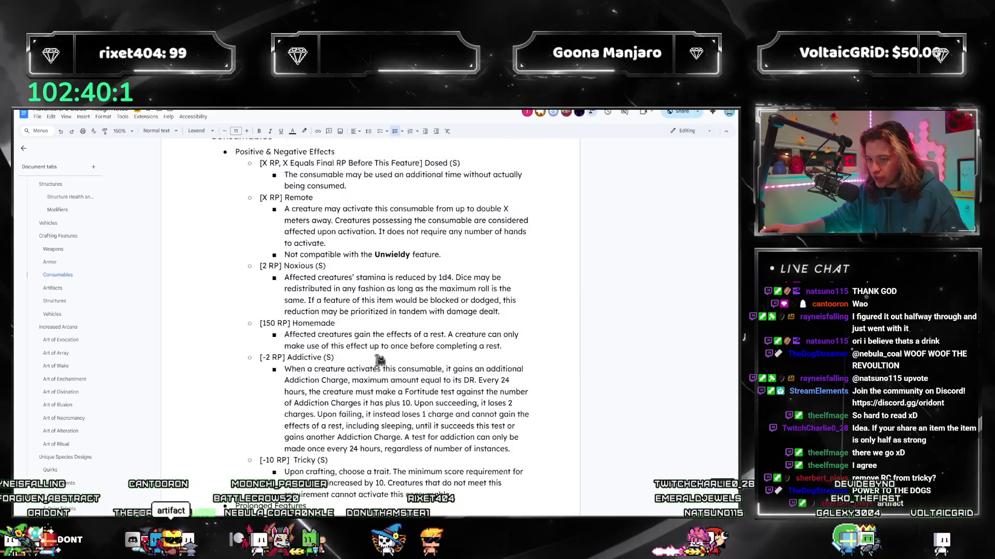
{"action": "scroll", "coordinate": [383, 345], "scroll_direction": "up", "scroll_amount": 4}
{"action": "scroll", "coordinate": [378, 345], "scroll_direction": "down", "scroll_amount": 3}
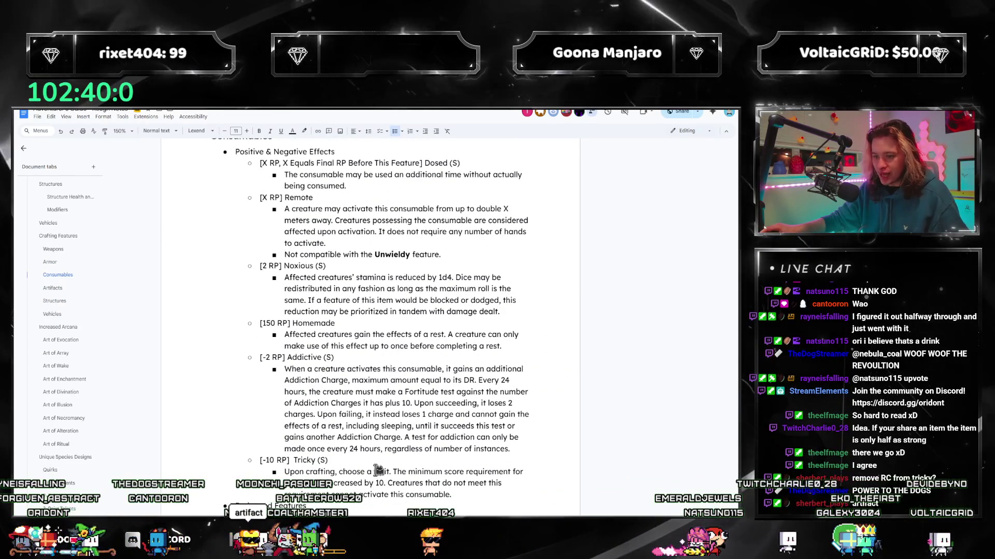
{"action": "scroll", "coordinate": [386, 433], "scroll_direction": "up", "scroll_amount": 3}
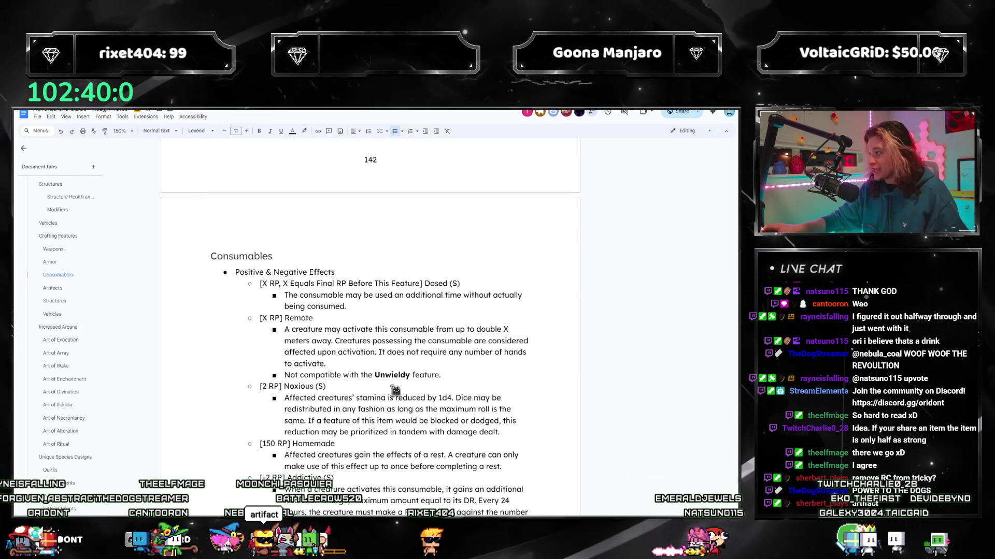
{"action": "scroll", "coordinate": [395, 389], "scroll_direction": "up", "scroll_amount": 5}
{"action": "scroll", "coordinate": [393, 420], "scroll_direction": "up", "scroll_amount": 5}
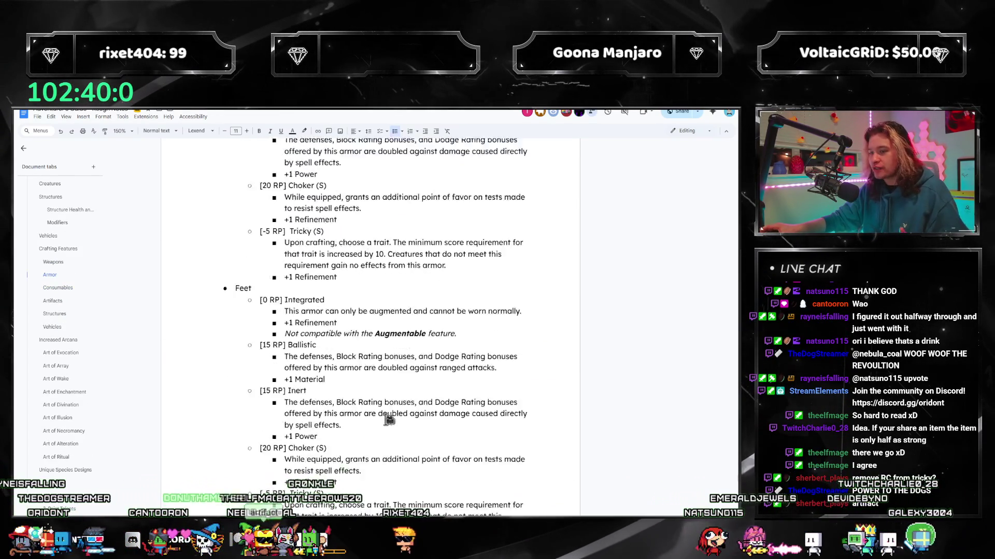
{"action": "scroll", "coordinate": [391, 416], "scroll_direction": "down", "scroll_amount": 3}
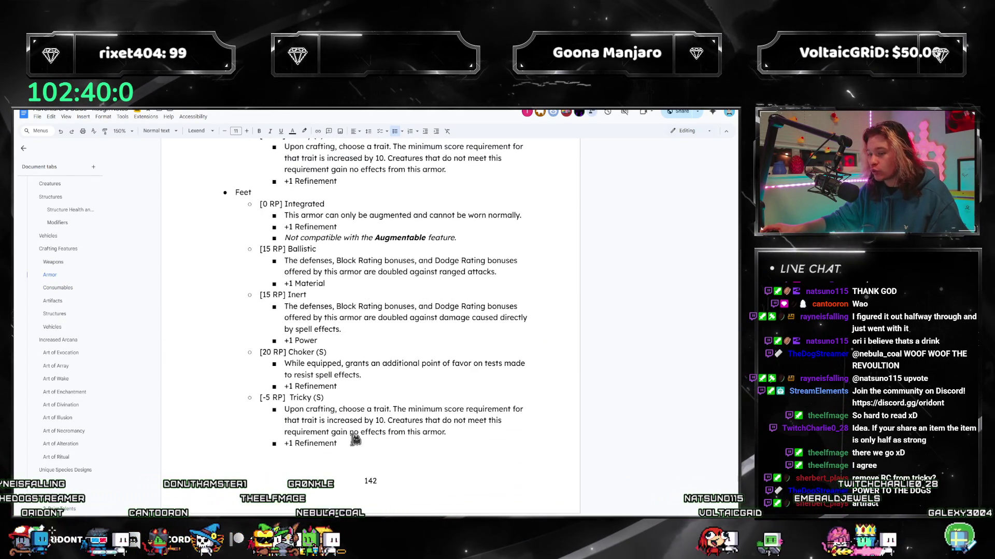
- Select the '+1 Refinement' line under Tricky in the Feet armor section
{"action": "left_click_drag", "start_coordinate": [338, 443], "coordinate": [285, 443]}
- Delete the '+1 Refinement' text and its leftover empty bullet under Tricky
{"action": "key", "text": "BackSpace"}
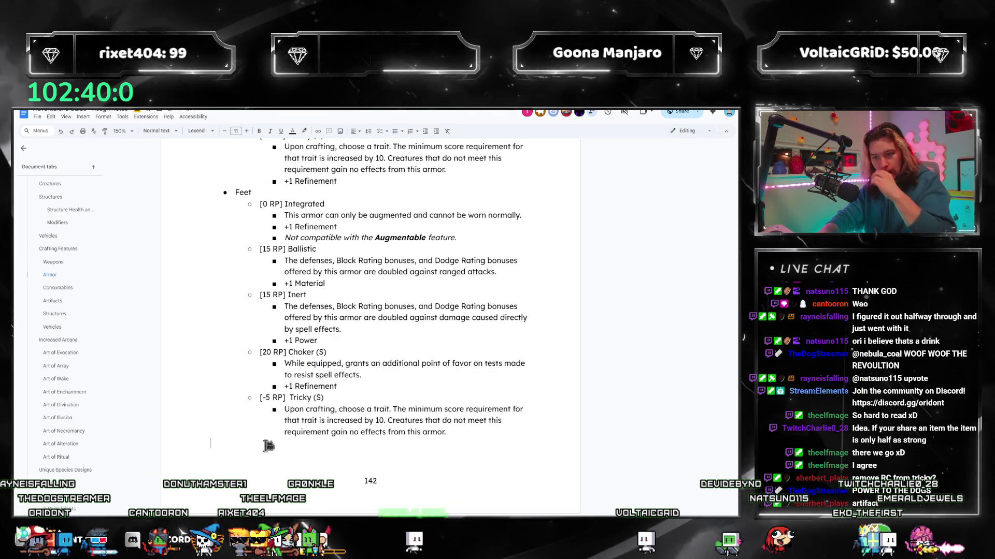
{"action": "key", "text": "BackSpace"}
{"action": "scroll", "coordinate": [268, 445], "scroll_direction": "down", "scroll_amount": 4}
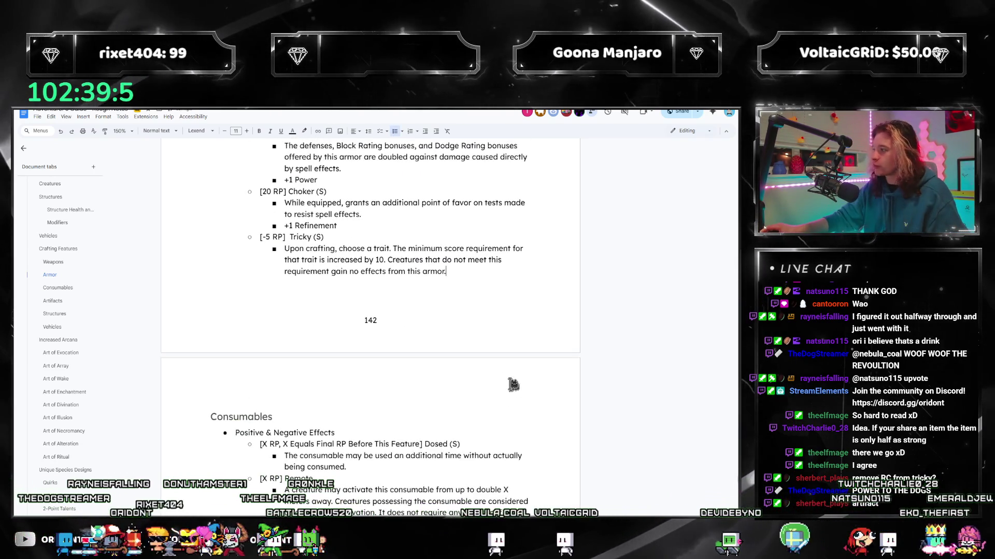
{"action": "scroll", "coordinate": [513, 384], "scroll_direction": "down", "scroll_amount": 4}
{"action": "scroll", "coordinate": [378, 369], "scroll_direction": "down", "scroll_amount": 2}
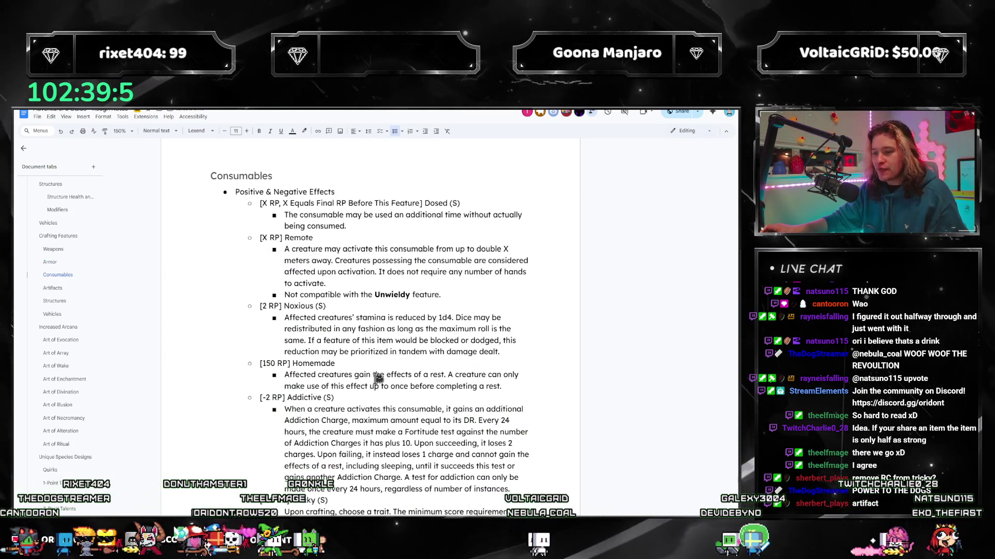
{"action": "scroll", "coordinate": [381, 340], "scroll_direction": "down", "scroll_amount": 2}
{"action": "scroll", "coordinate": [381, 359], "scroll_direction": "down", "scroll_amount": 2}
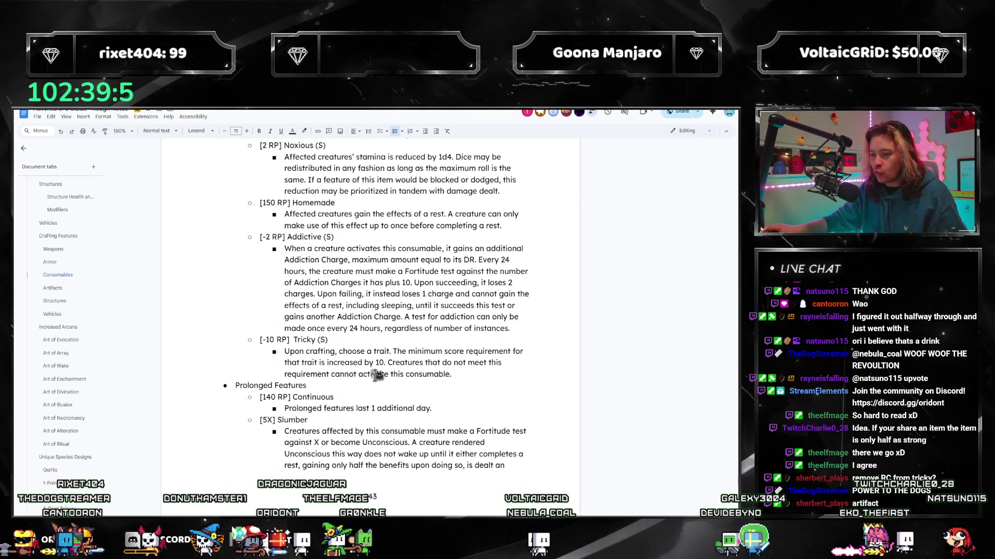
{"action": "scroll", "coordinate": [378, 384], "scroll_direction": "up", "scroll_amount": 2}
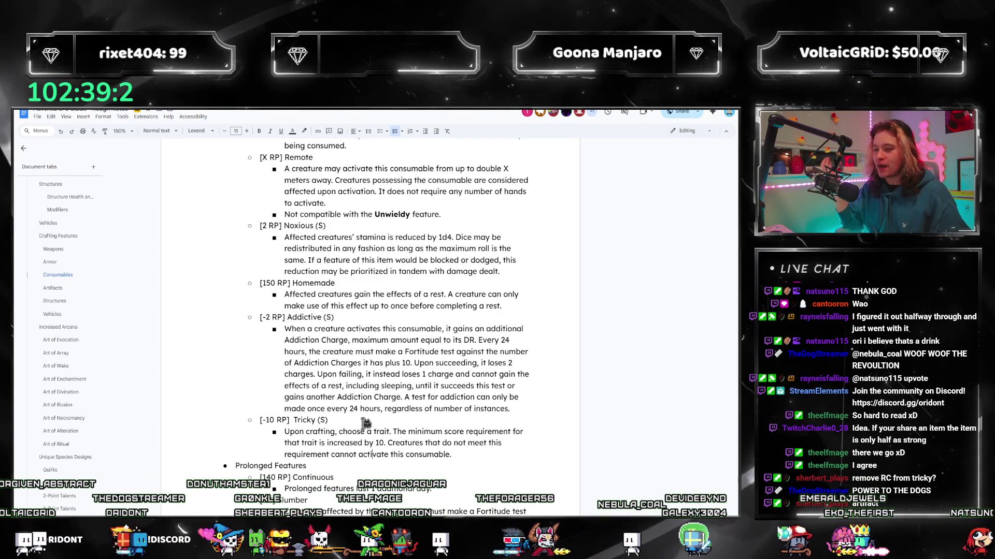
{"action": "scroll", "coordinate": [366, 389], "scroll_direction": "up", "scroll_amount": 2}
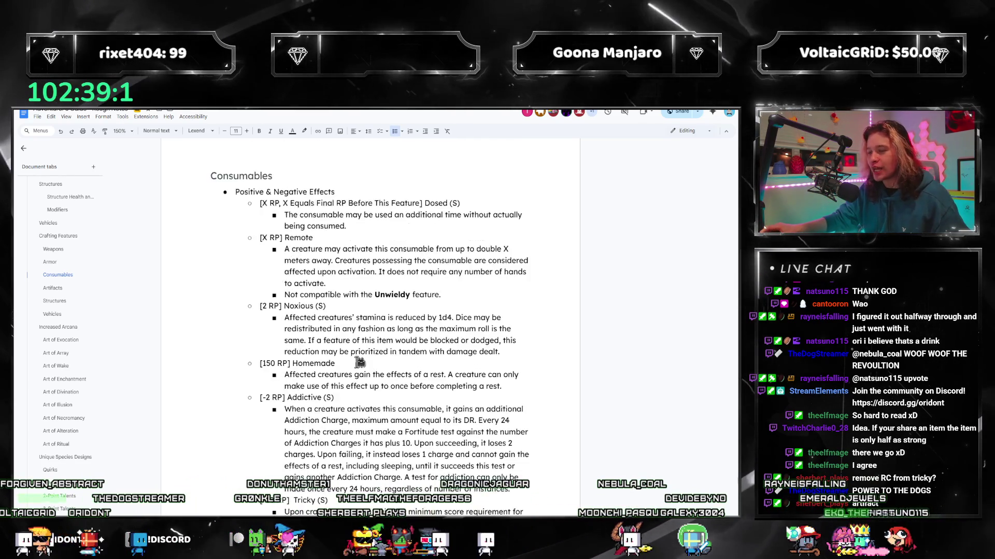
{"action": "scroll", "coordinate": [360, 362], "scroll_direction": "up", "scroll_amount": 2}
{"action": "scroll", "coordinate": [360, 362], "scroll_direction": "up", "scroll_amount": 3}
{"action": "scroll", "coordinate": [360, 362], "scroll_direction": "up", "scroll_amount": 4}
{"action": "scroll", "coordinate": [356, 363], "scroll_direction": "up", "scroll_amount": 3}
{"action": "scroll", "coordinate": [355, 364], "scroll_direction": "up", "scroll_amount": 2}
- Add the '[X RP] Spellforce' entry under Activated with an empty sub-bullet, then bring up the PDF rulebook
{"action": "left_click", "coordinate": [58, 307]}
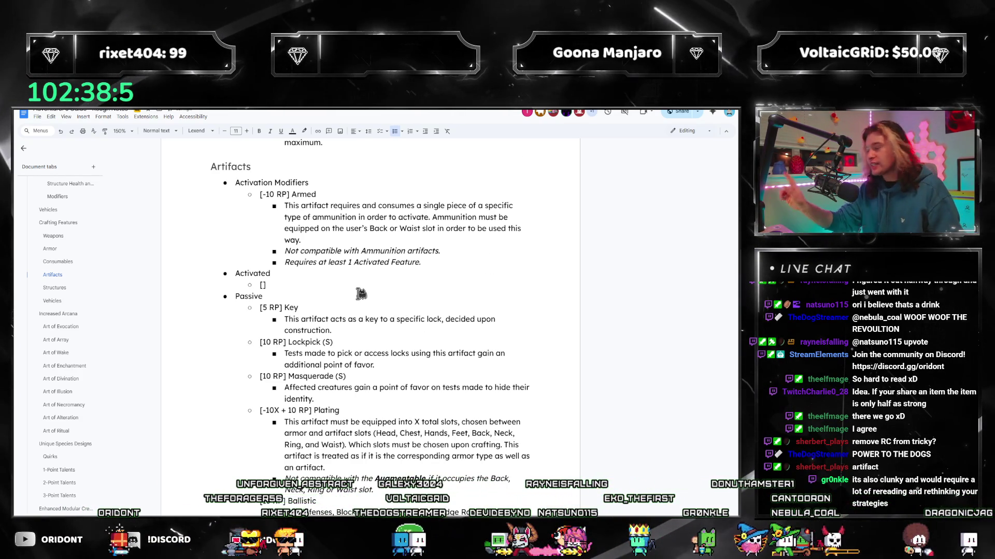
{"action": "type", "text": "[]"}
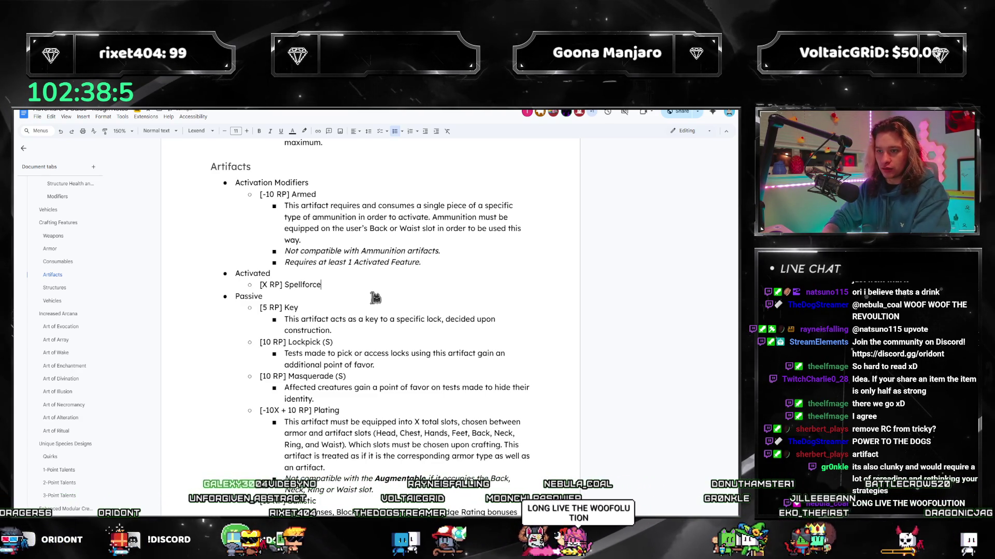
{"action": "key", "text": "Return"}
{"action": "key", "text": "Tab"}
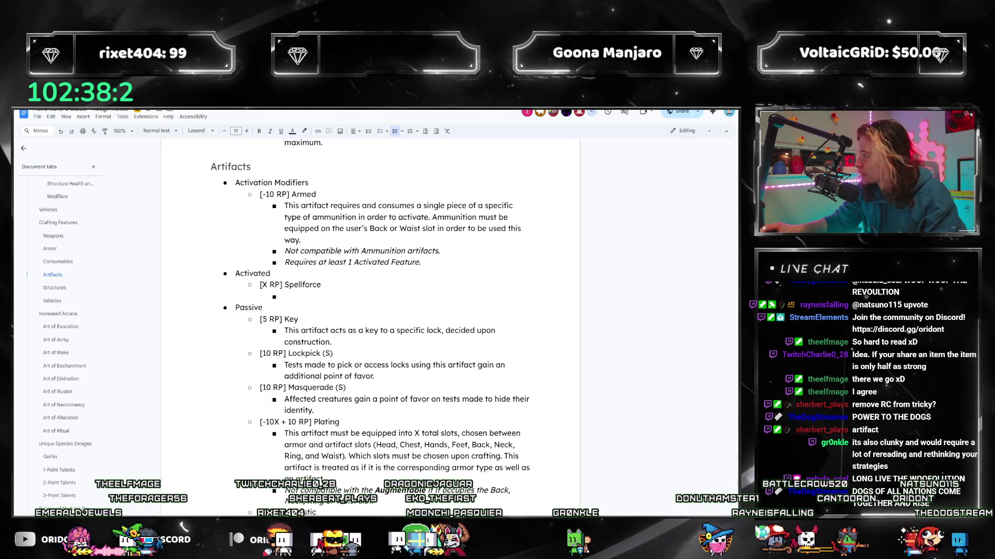
{"action": "key", "text": "alt+Tab"}
{"action": "left_click_drag", "start_coordinate": [591, 120], "coordinate": [467, 109]}
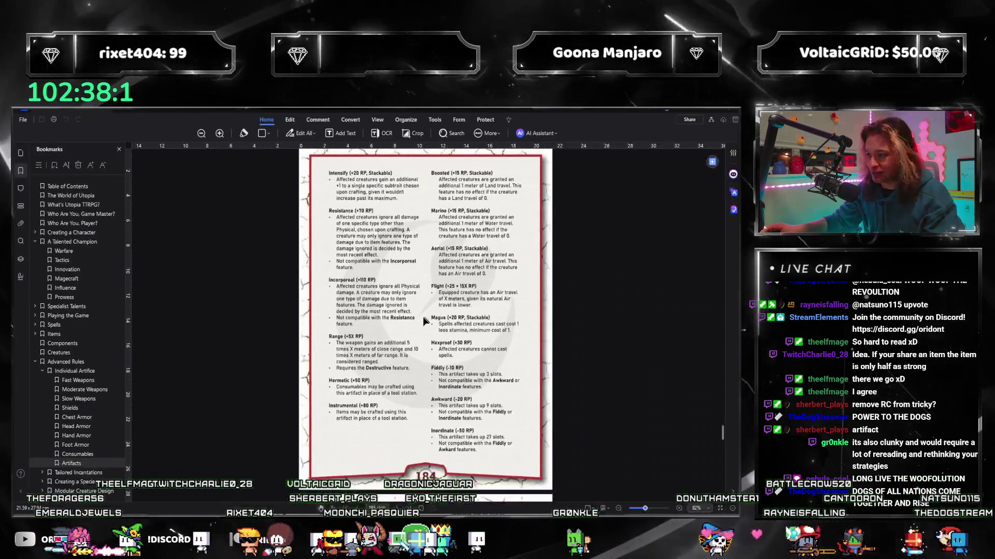
- Show the reference rulebook in PDFelement full screen
{"action": "key", "text": "F11"}
{"action": "scroll", "coordinate": [438, 342], "scroll_direction": "down", "scroll_amount": 5}
{"action": "scroll", "coordinate": [438, 341], "scroll_direction": "down", "scroll_amount": 5}
{"action": "scroll", "coordinate": [437, 341], "scroll_direction": "down", "scroll_amount": 5}
{"action": "scroll", "coordinate": [438, 341], "scroll_direction": "down", "scroll_amount": 5}
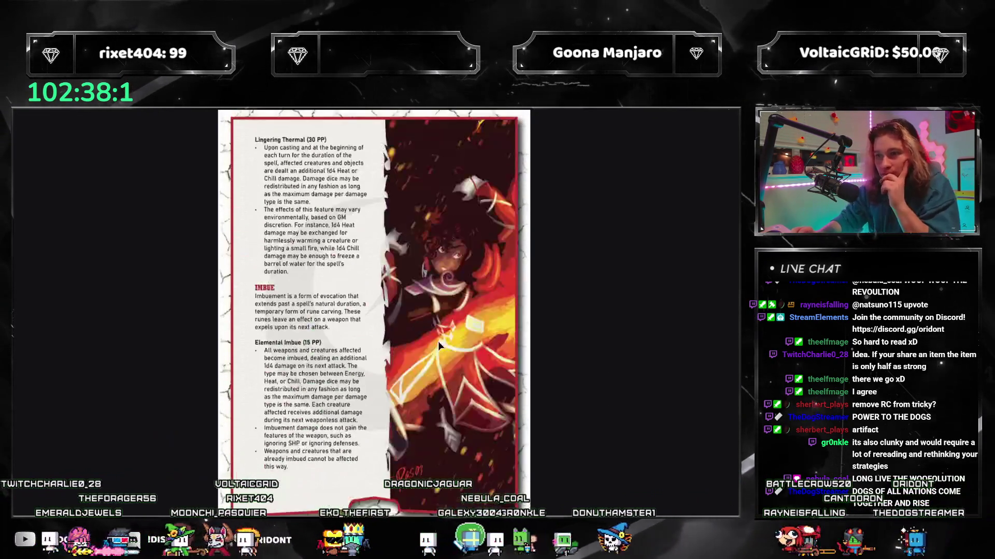
{"action": "scroll", "coordinate": [437, 341], "scroll_direction": "down", "scroll_amount": 5}
{"action": "scroll", "coordinate": [438, 341], "scroll_direction": "down", "scroll_amount": 5}
{"action": "scroll", "coordinate": [438, 342], "scroll_direction": "down", "scroll_amount": 5}
{"action": "scroll", "coordinate": [438, 341], "scroll_direction": "down", "scroll_amount": 5}
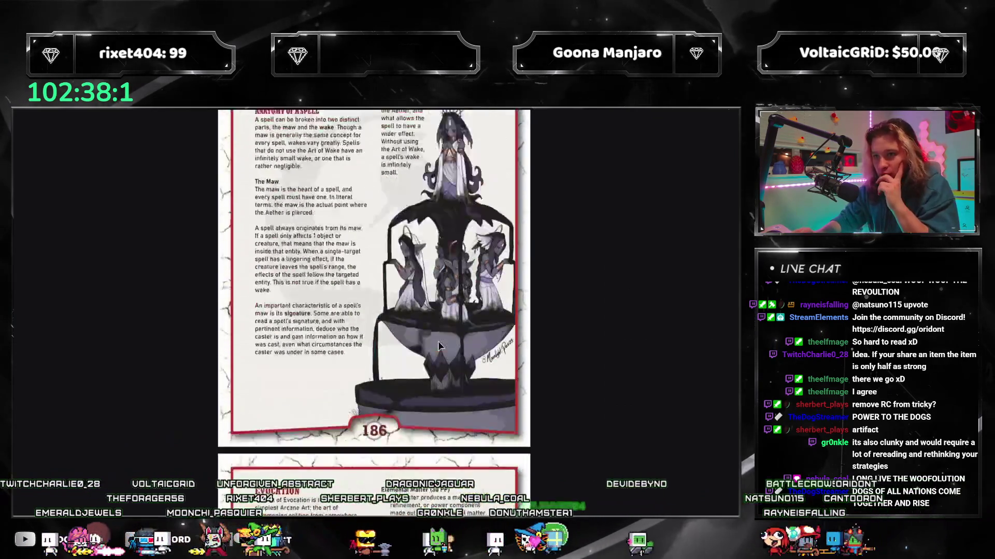
{"action": "scroll", "coordinate": [437, 341], "scroll_direction": "up", "scroll_amount": 5}
{"action": "scroll", "coordinate": [437, 341], "scroll_direction": "up", "scroll_amount": 5}
{"action": "scroll", "coordinate": [438, 341], "scroll_direction": "up", "scroll_amount": 5}
{"action": "scroll", "coordinate": [438, 342], "scroll_direction": "up", "scroll_amount": 5}
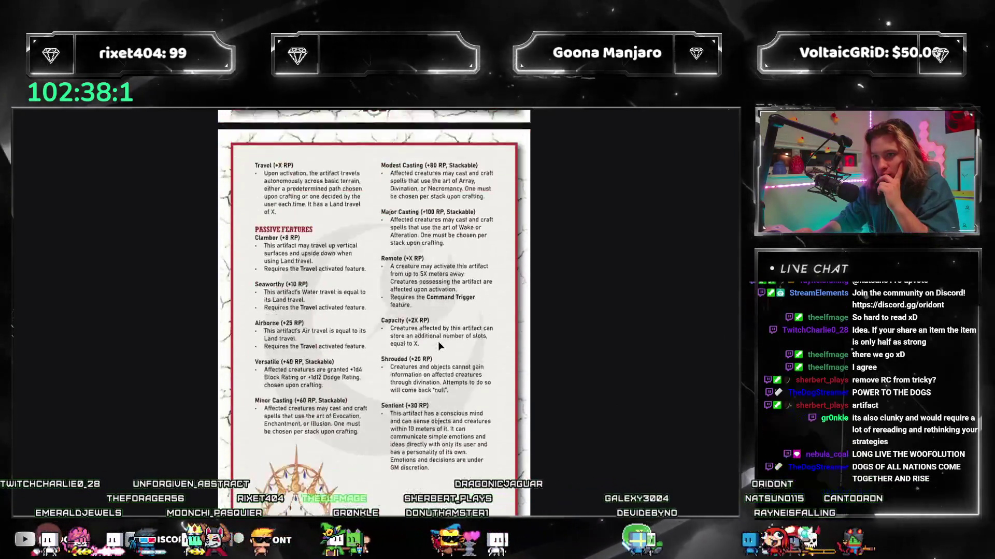
{"action": "scroll", "coordinate": [437, 341], "scroll_direction": "up", "scroll_amount": 5}
{"action": "scroll", "coordinate": [438, 341], "scroll_direction": "up", "scroll_amount": 5}
{"action": "scroll", "coordinate": [438, 341], "scroll_direction": "up", "scroll_amount": 5}
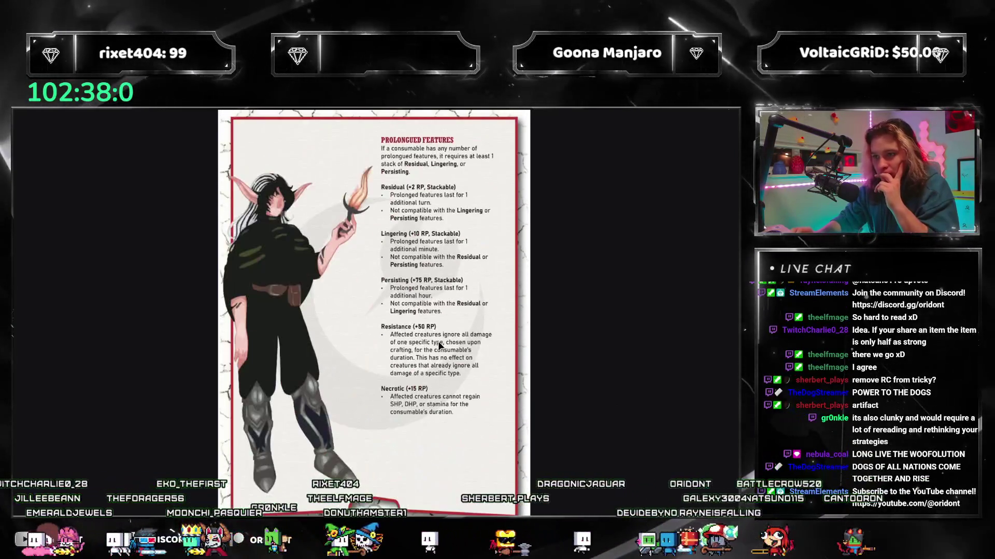
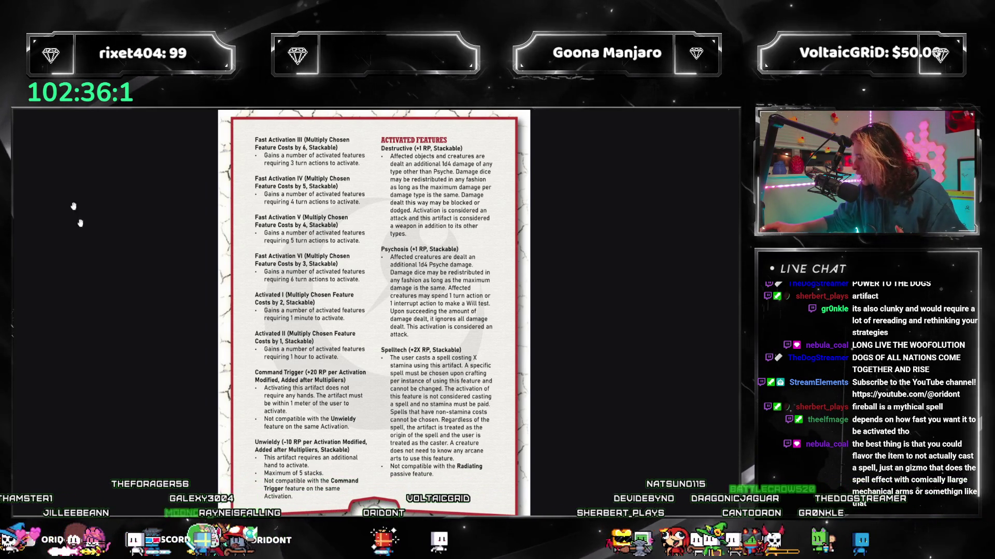
- Return to the crafting-rules document after reading the Activated Features page
{"action": "key", "text": "alt+Tab"}
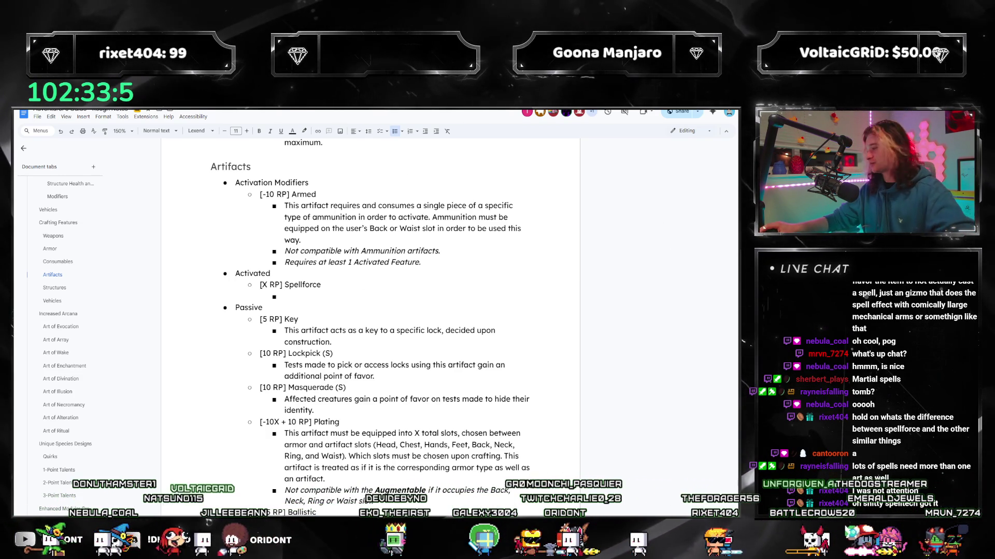
- Check rulebook page 182's Spelltech entry out of full-screen, then return to the document
{"action": "key", "text": "alt+Tab"}
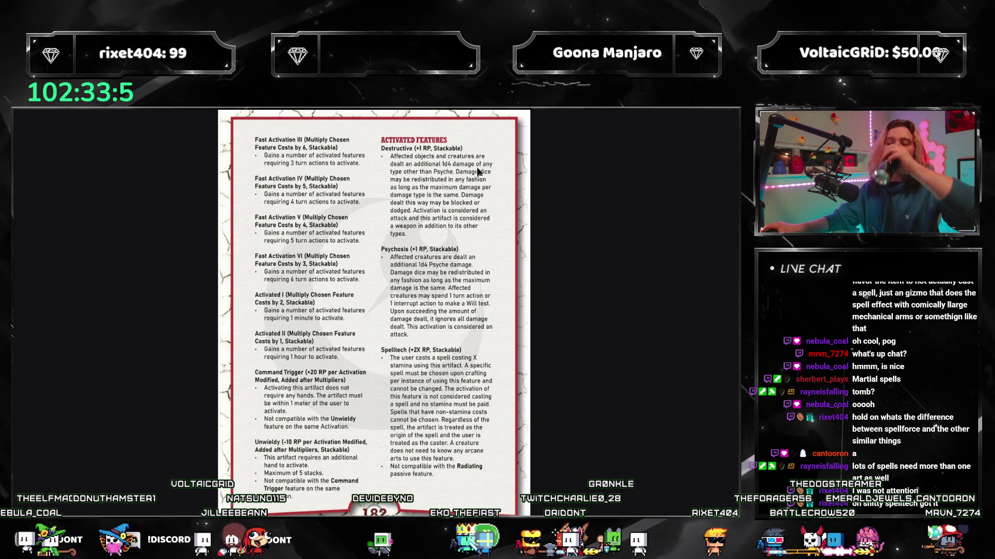
{"action": "key", "text": "Escape"}
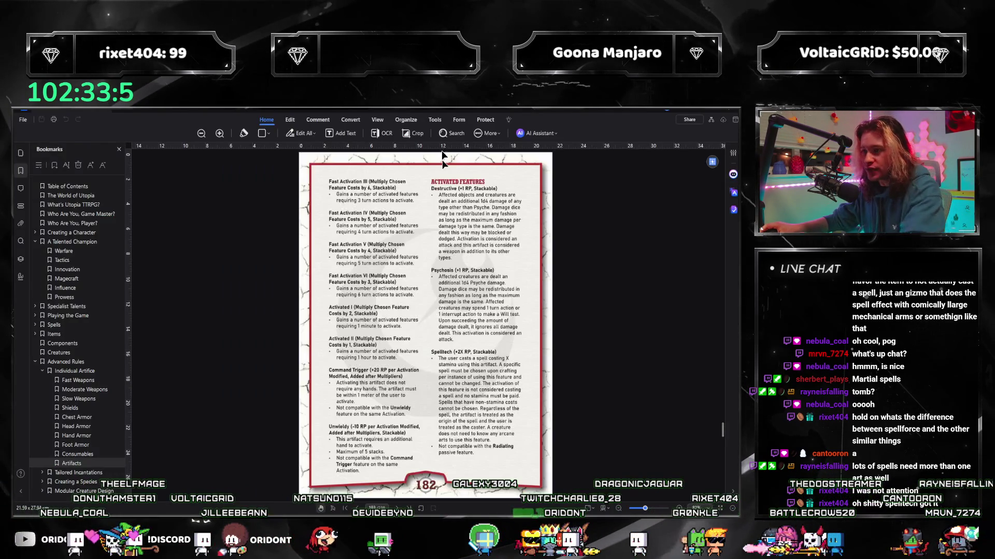
{"action": "key", "text": "alt+Tab"}
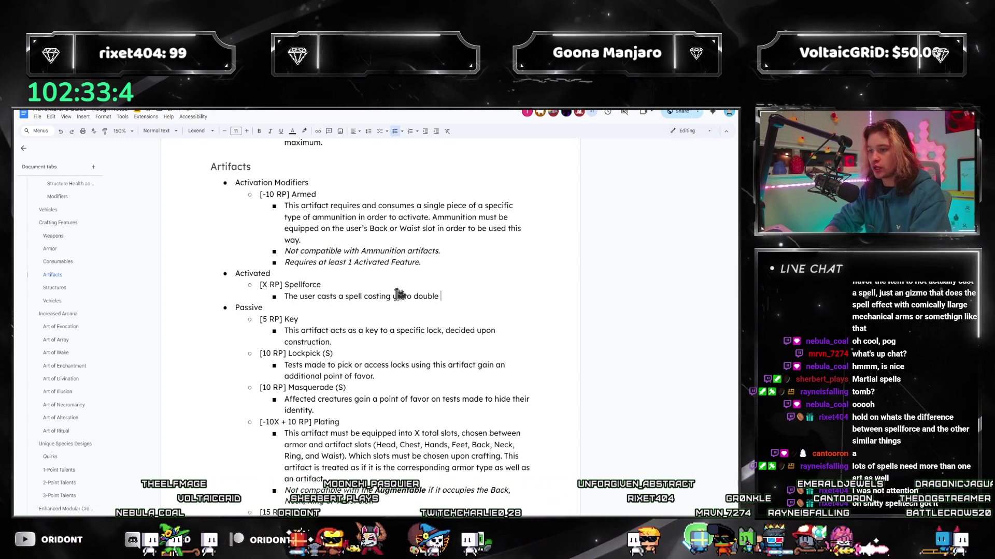
{"action": "type", "text": "double X stamina, S"}
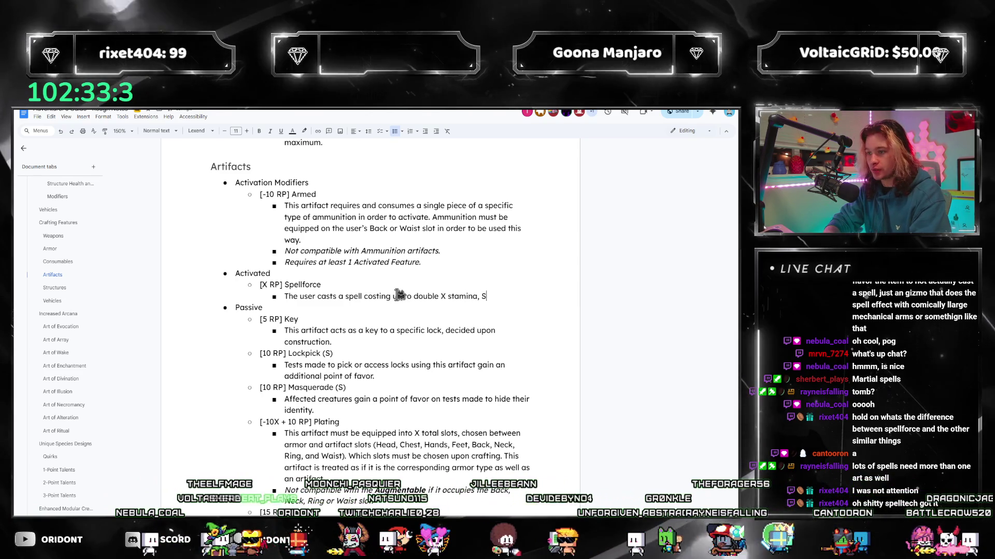
{"action": "type", "text": "HP, or DHP combined, using this artifact. A specific spel"}
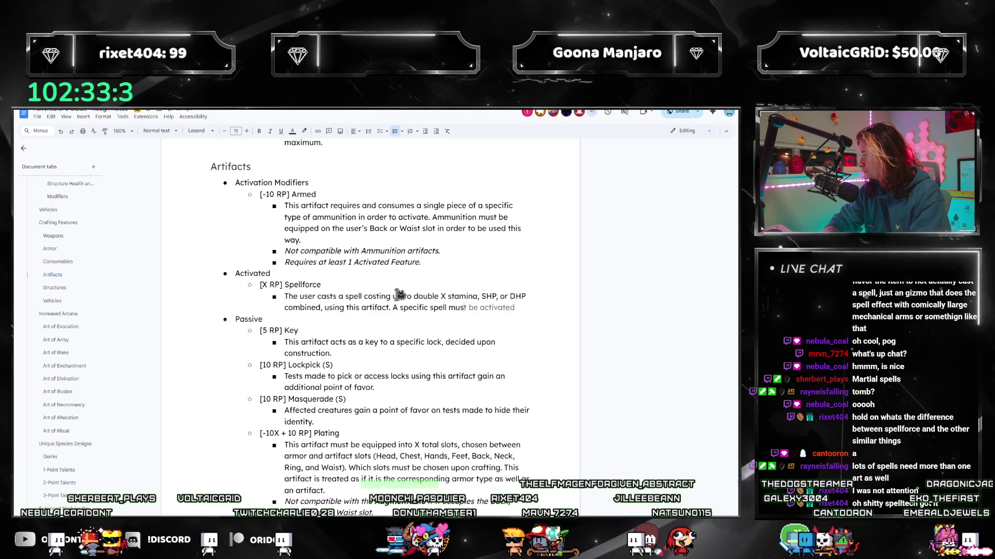
{"action": "type", "text": "l must be chosen "}
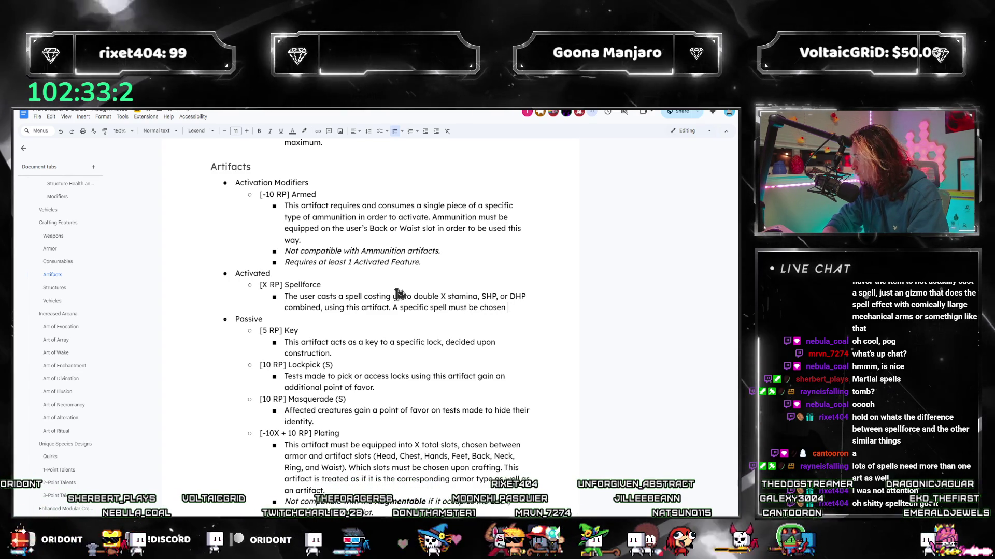
{"action": "type", "text": "upon crafting per instance of using this feature and cannot be changed."}
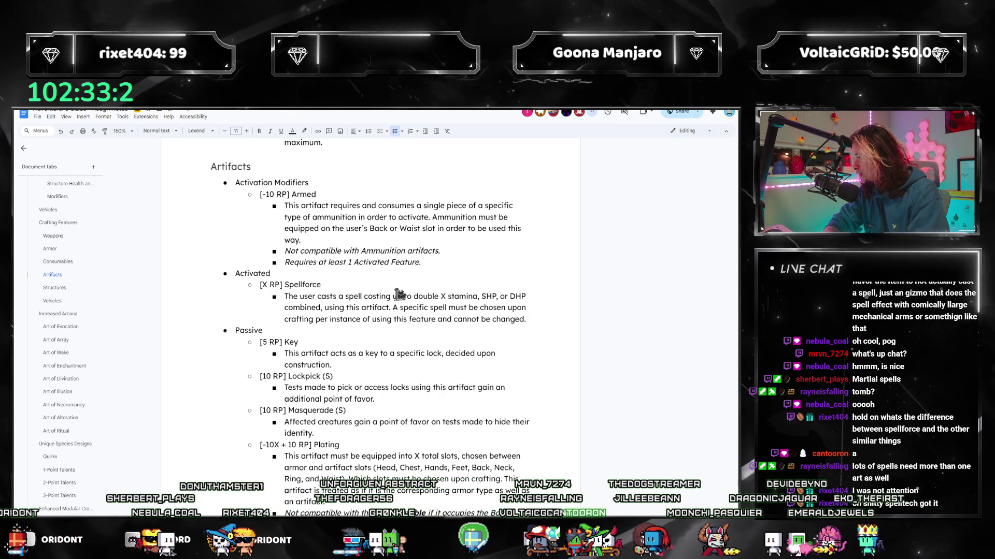
{"action": "type", "text": "The activation of"}
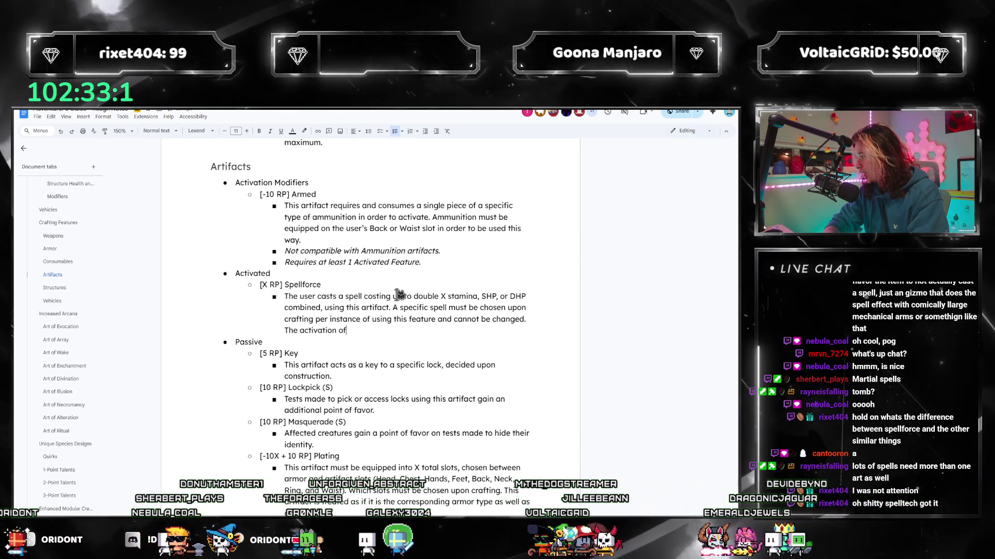
{"action": "type", "text": " this feature"}
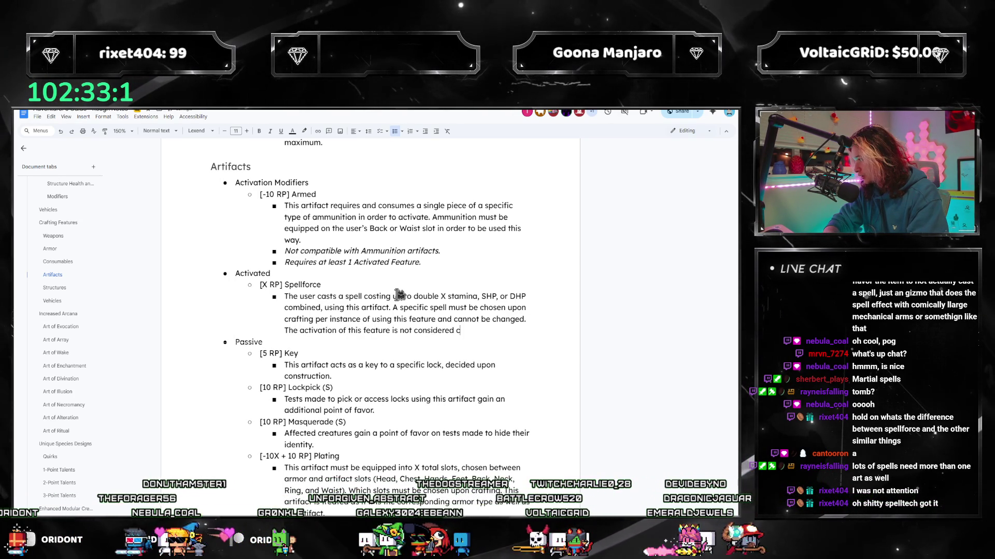
{"action": "type", "text": " is not"}
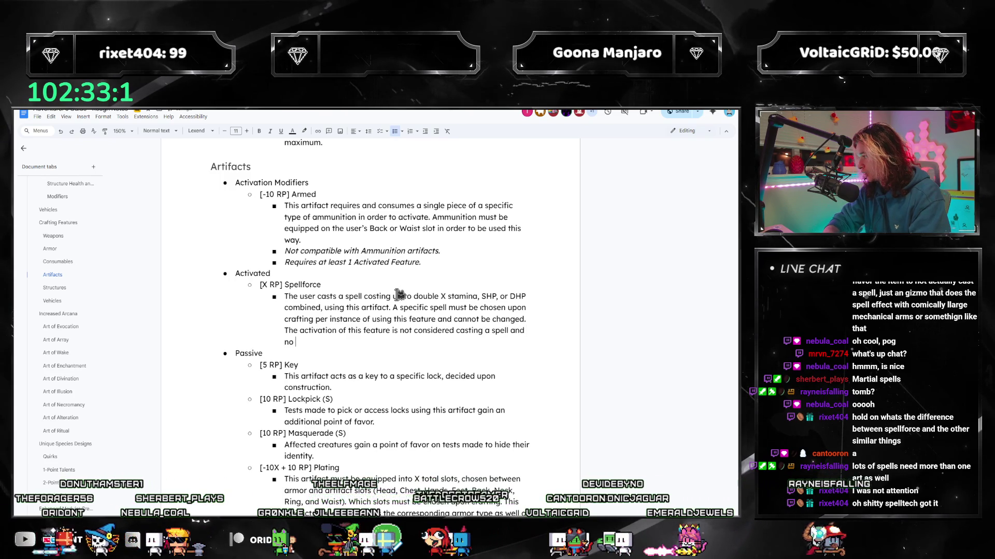
- Write Spellforce's description: spell fixed at crafting, user pays all costs, no spell discounts
{"action": "key", "text": "BackSpace"}
{"action": "key", "text": "BackSpace"}
{"action": "key", "text": "BackSpace"}
{"action": "type", "text": ", thoug"}
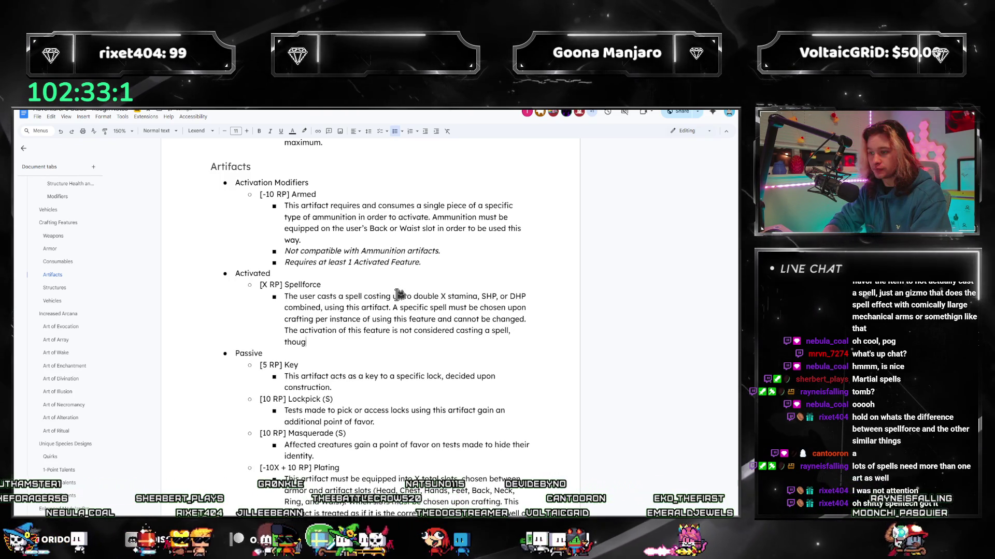
{"action": "type", "text": "h all costs must be pai"}
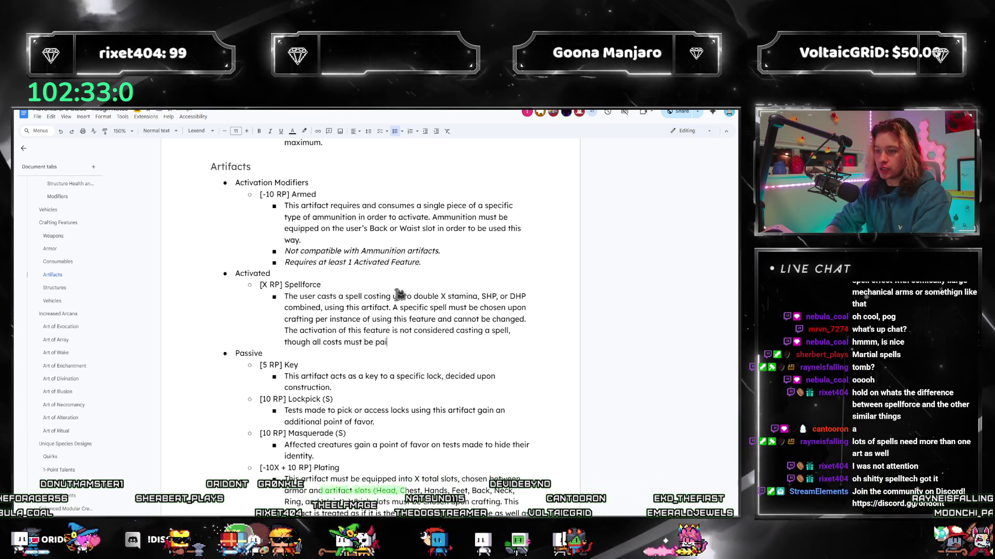
{"action": "type", "text": "d by the user;"}
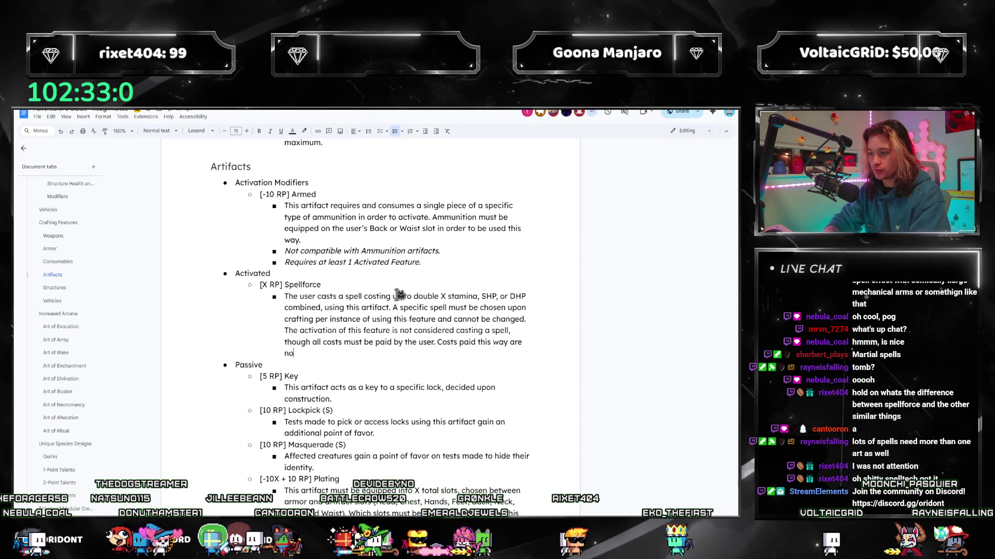
{"action": "key", "text": "BackSpace"}
{"action": "key", "text": "BackSpace"}
{"action": "key", "text": "BackSpace"}
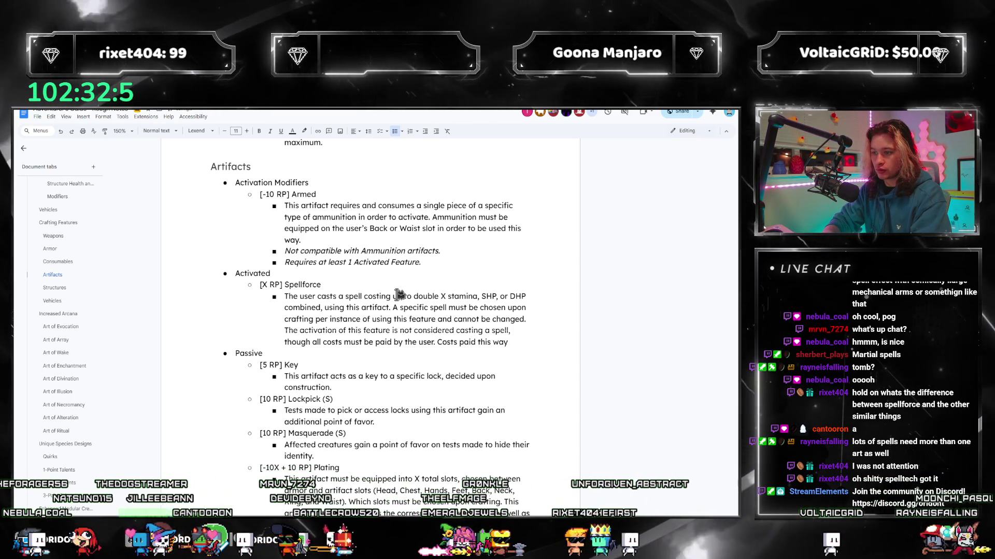
{"action": "type", "text": " do not re"}
{"action": "type", "text": "ceived spell discounts."}
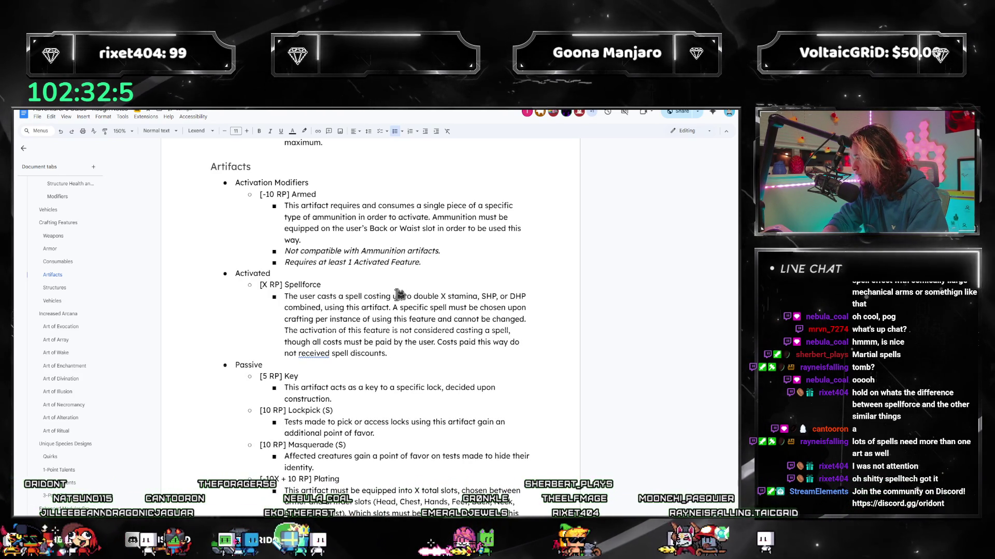
{"action": "type", "text": "Regardl"}
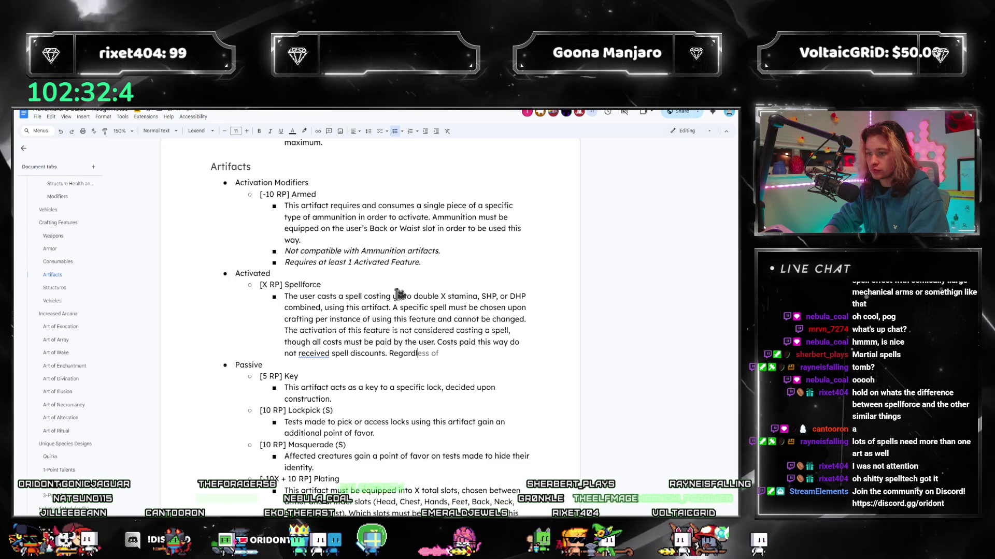
{"action": "type", "text": "ess of the spell,"}
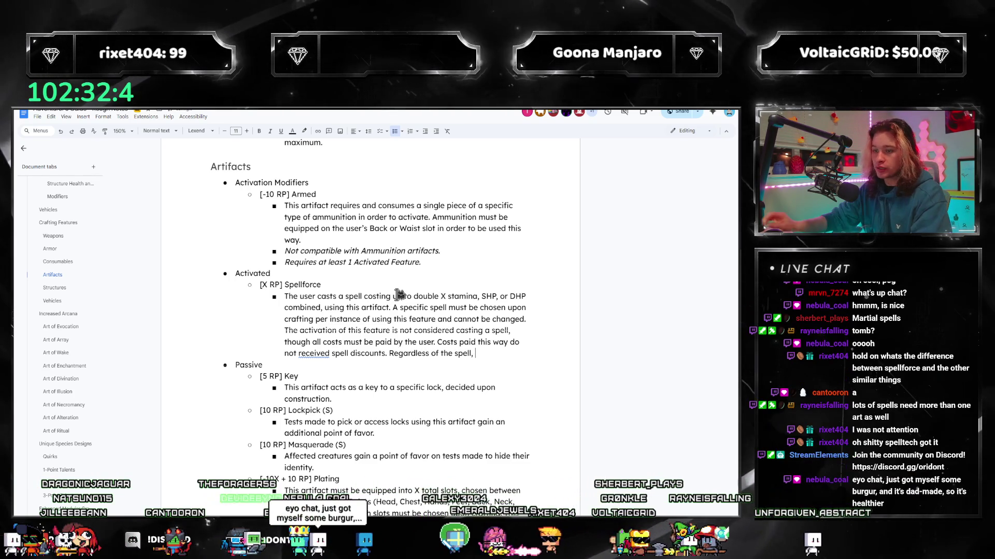
{"action": "left_click", "coordinate": [396, 374]}
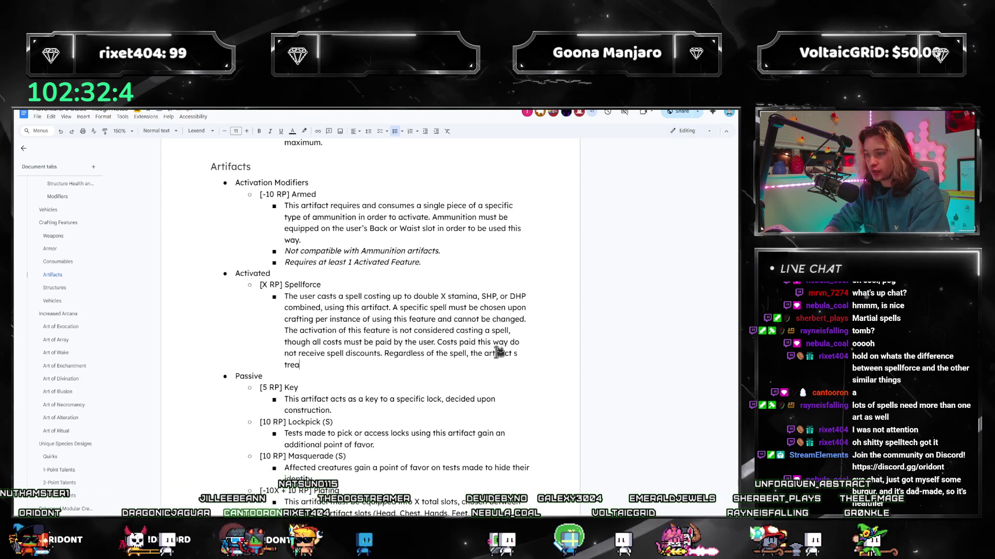
{"action": "type", "text": "fact s"}
- Add that the artifact is the spell's origin and no arcane arts are needed, ending the bullet
{"action": "key", "text": "BackSpace"}
{"action": "type", "text": "is treated as the "}
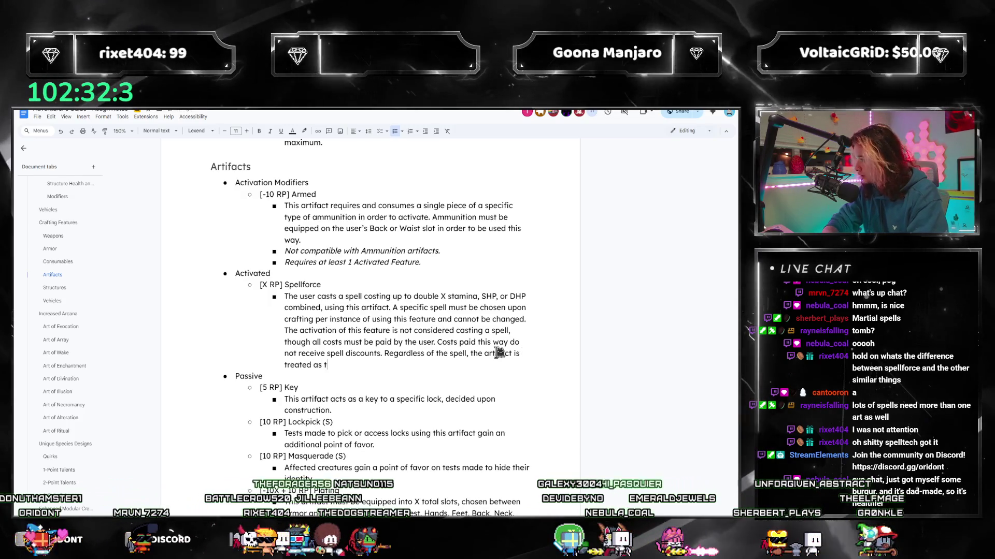
{"action": "type", "text": "origin of the spell and the user is tre"}
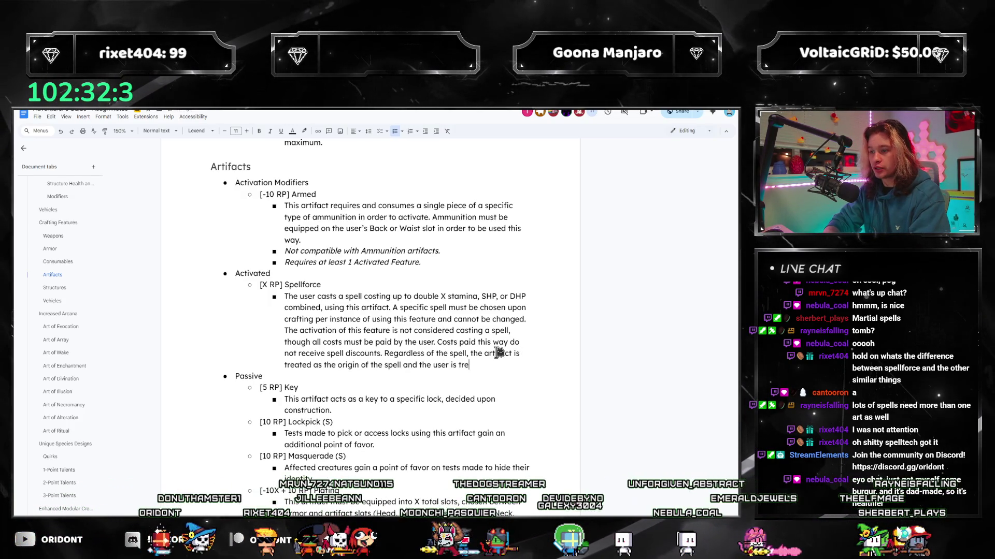
{"action": "type", "text": "ated as the caster."}
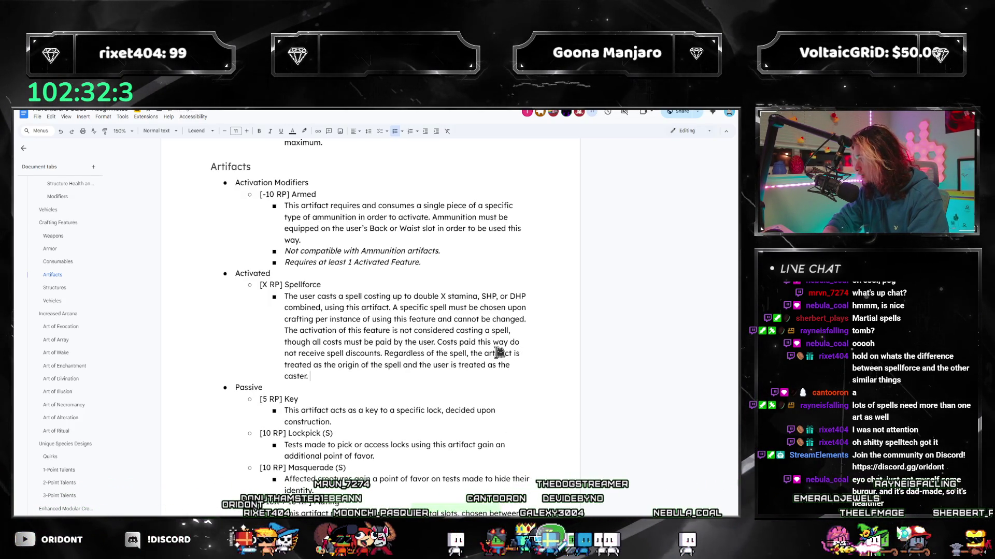
{"action": "type", "text": " A creature does not"}
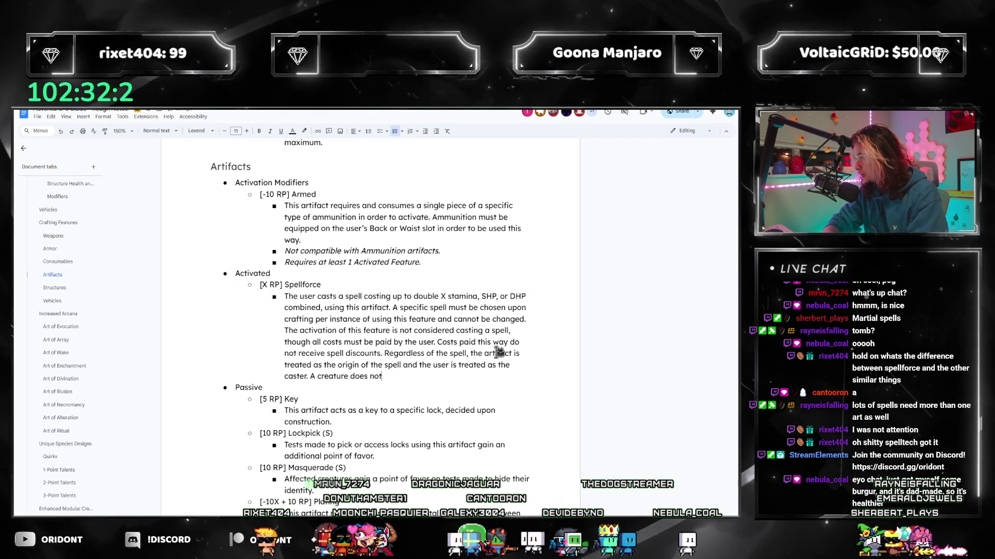
{"action": "type", "text": " need to know any "}
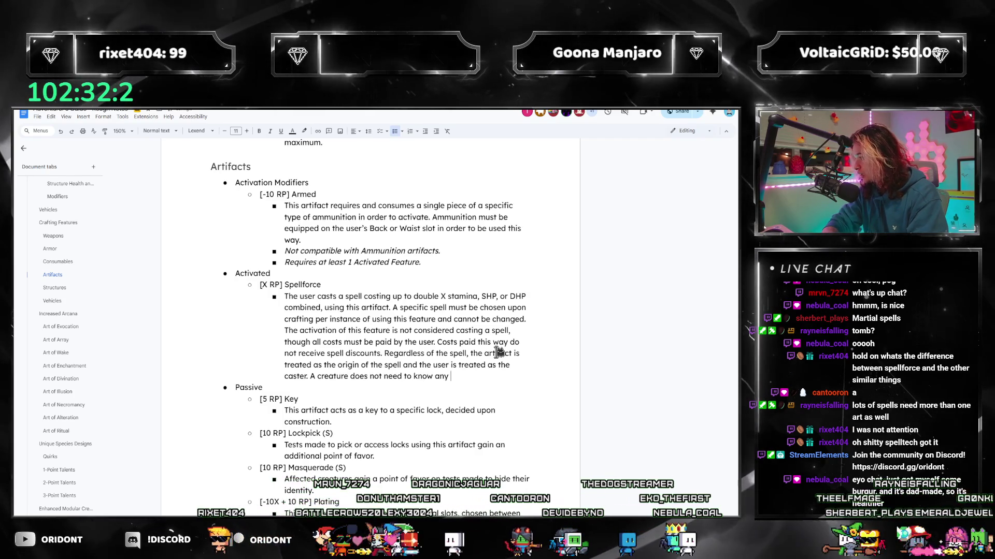
{"action": "type", "text": "arcane arts to use this feature."}
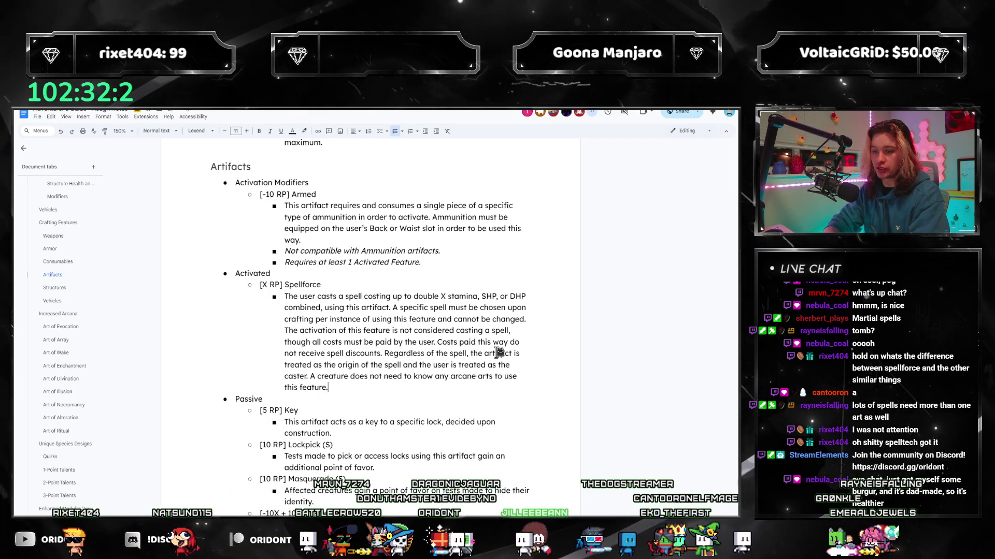
{"action": "key", "text": "Return"}
{"action": "type", "text": "Not compatible with the"}
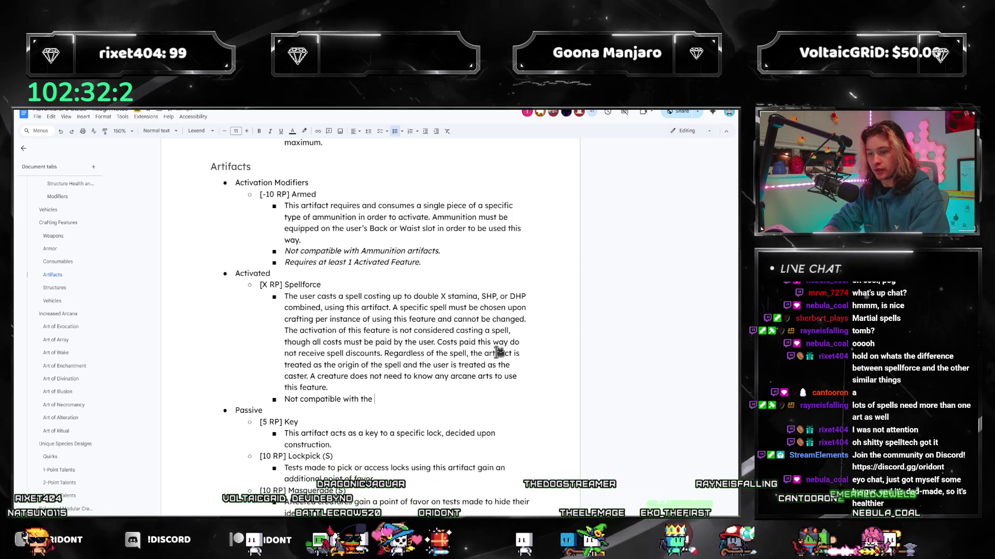
- Mark Spellforce not compatible with the bold 'Radiating' passive feature, then return to the rulebook
{"action": "key", "text": "ctrl+b"}
{"action": "type", "text": "Radiating"}
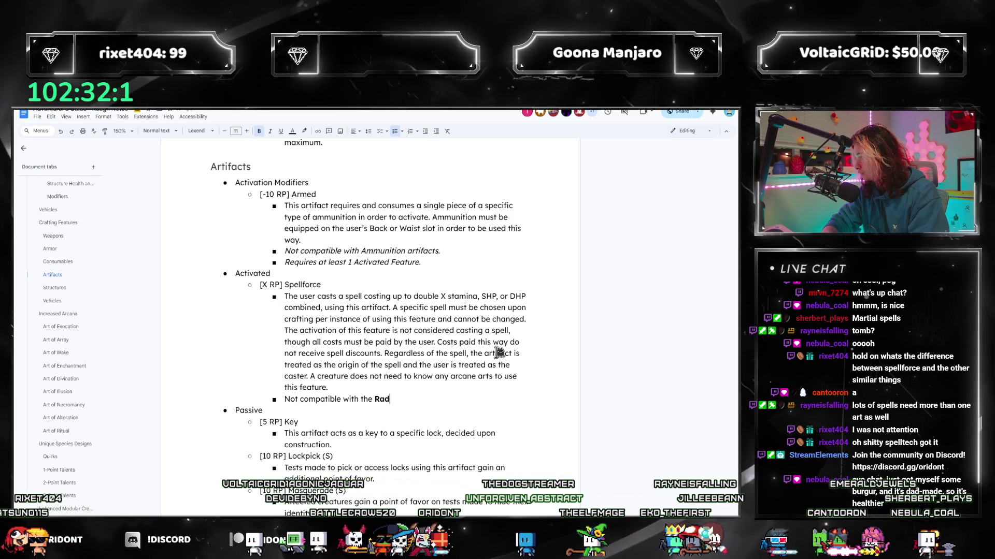
{"action": "key", "text": "ctrl+b"}
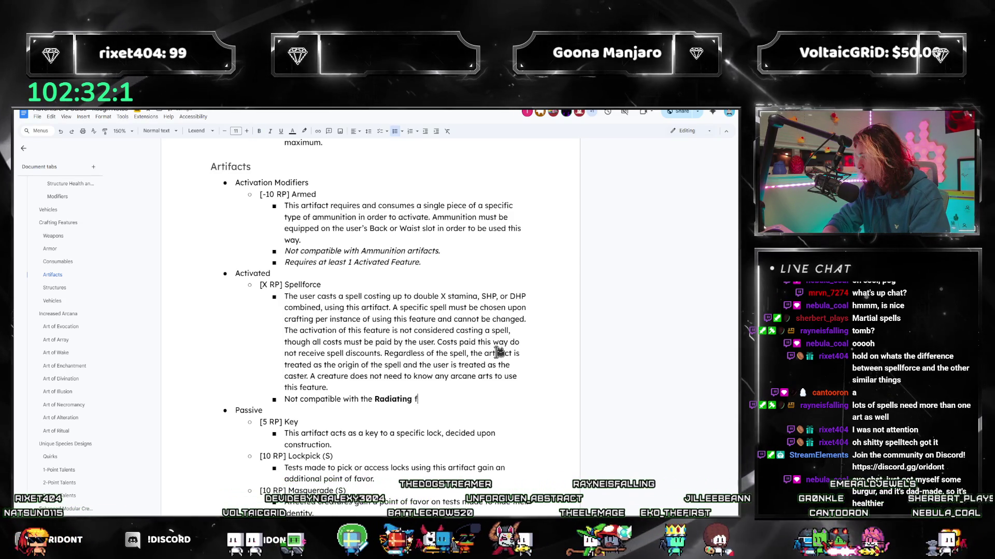
{"action": "type", "text": "passive feature."}
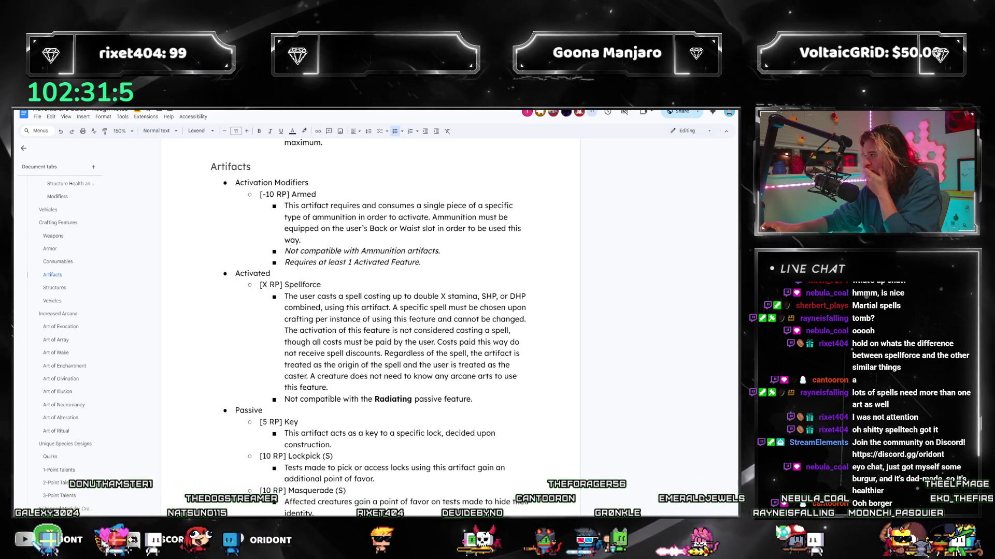
{"action": "key", "text": "alt+Tab"}
- Enlarge the rulebook and review artifact features on pages 182–184 before returning to the document
{"action": "mouse_move", "coordinate": [645, 186]}
{"action": "left_mouse_down"}
{"action": "mouse_move", "coordinate": [584, 164]}
{"action": "mouse_move", "coordinate": [584, 113]}
{"action": "left_mouse_up"}
{"action": "scroll", "coordinate": [427, 311], "scroll_direction": "up", "scroll_amount": 3}
{"action": "scroll", "coordinate": [426, 312], "scroll_direction": "up", "scroll_amount": 3}
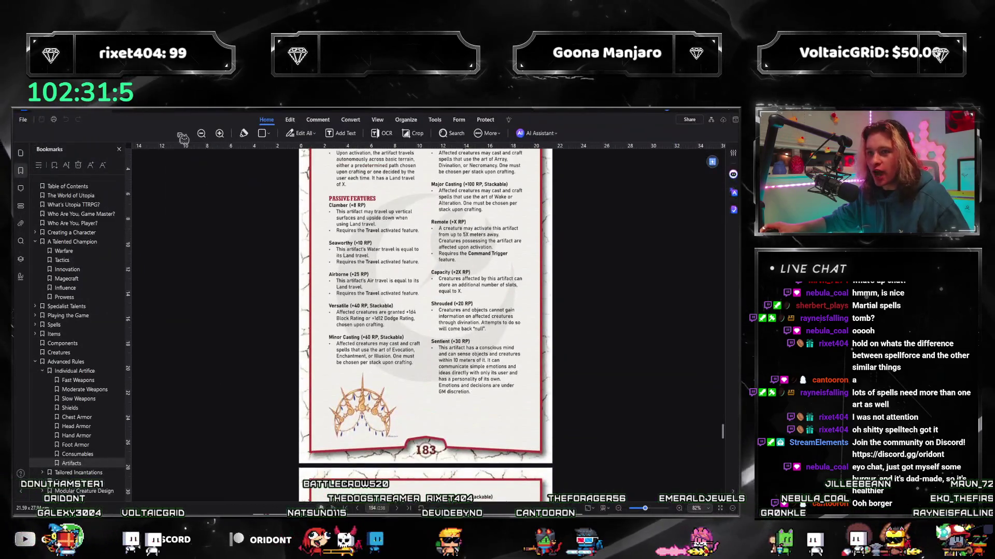
{"action": "left_click", "coordinate": [222, 134]}
{"action": "left_click", "coordinate": [222, 134]}
{"action": "scroll", "coordinate": [456, 285], "scroll_direction": "up", "scroll_amount": 3}
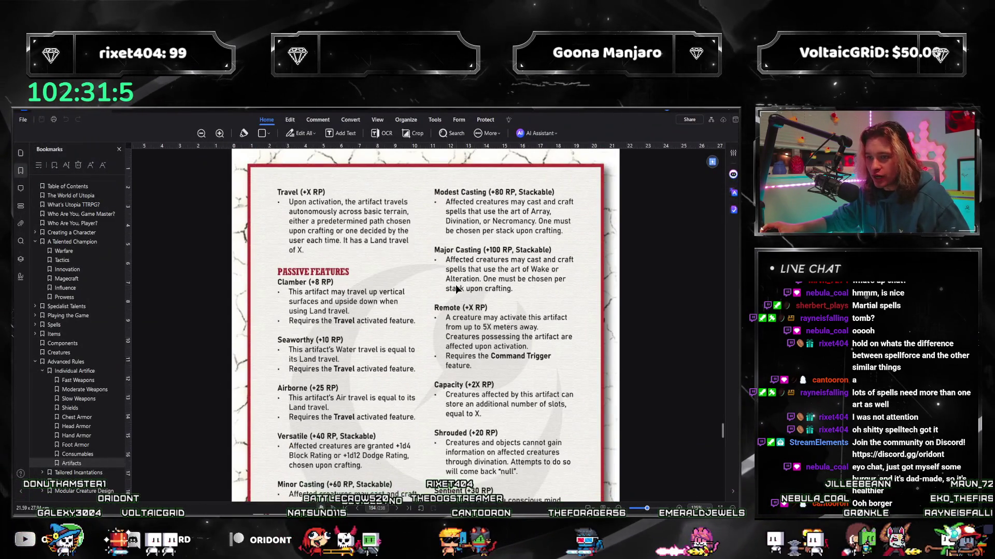
{"action": "scroll", "coordinate": [455, 285], "scroll_direction": "up", "scroll_amount": 3}
{"action": "scroll", "coordinate": [456, 284], "scroll_direction": "up", "scroll_amount": 3}
{"action": "scroll", "coordinate": [455, 287], "scroll_direction": "up", "scroll_amount": 3}
{"action": "scroll", "coordinate": [452, 297], "scroll_direction": "up", "scroll_amount": 3}
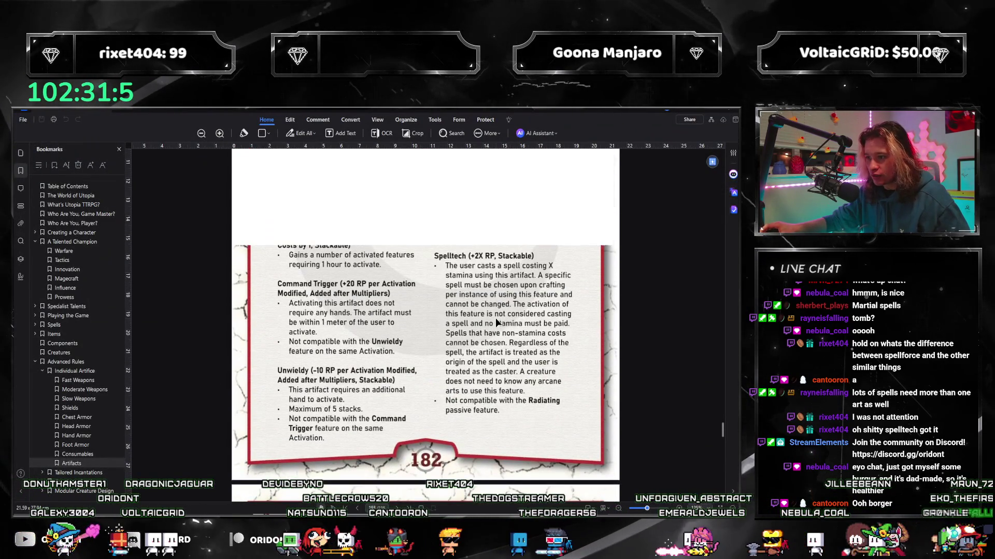
{"action": "scroll", "coordinate": [453, 297], "scroll_direction": "up", "scroll_amount": 3}
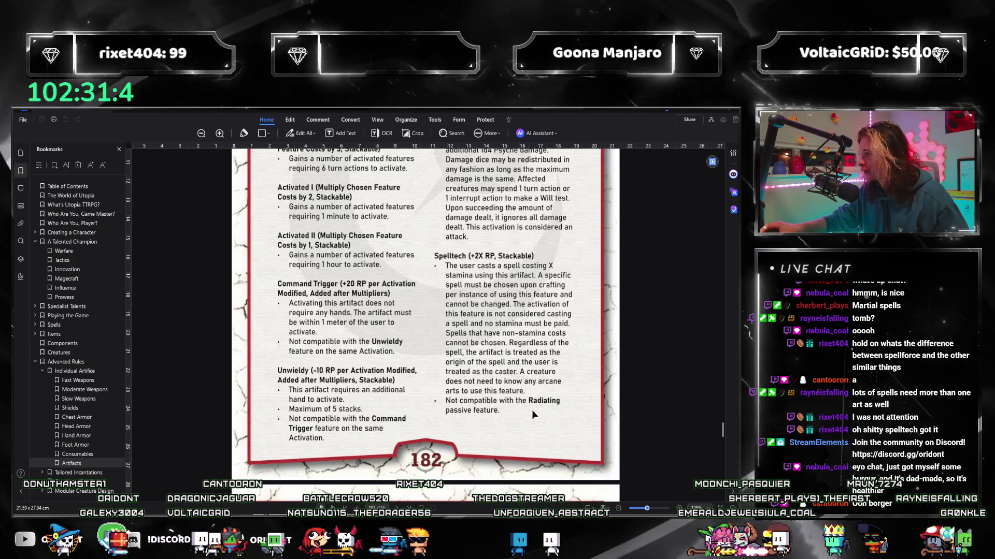
{"action": "scroll", "coordinate": [545, 409], "scroll_direction": "down", "scroll_amount": 3}
{"action": "scroll", "coordinate": [525, 420], "scroll_direction": "down", "scroll_amount": 4}
{"action": "scroll", "coordinate": [526, 420], "scroll_direction": "down", "scroll_amount": 4}
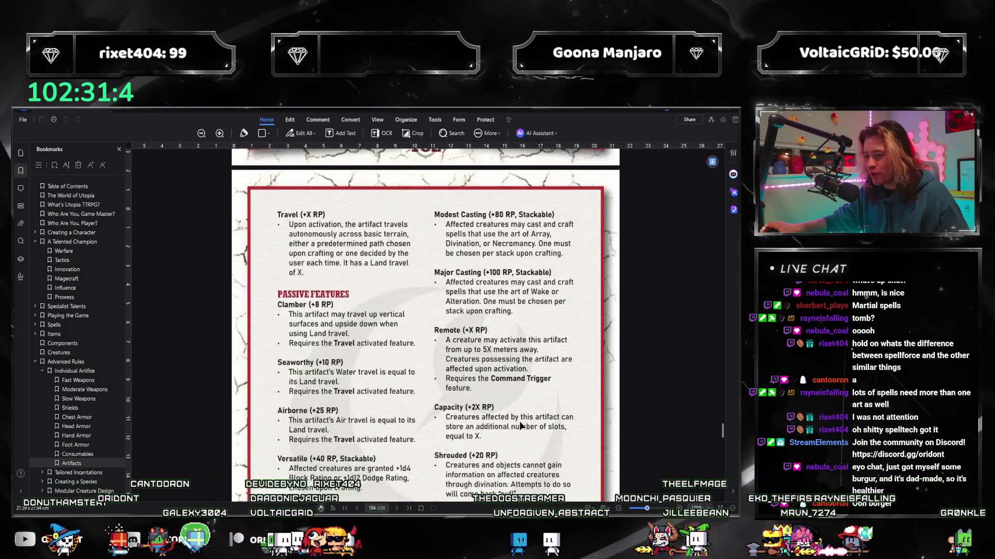
{"action": "scroll", "coordinate": [521, 420], "scroll_direction": "down", "scroll_amount": 3}
{"action": "scroll", "coordinate": [516, 418], "scroll_direction": "down", "scroll_amount": 3}
{"action": "scroll", "coordinate": [516, 418], "scroll_direction": "up", "scroll_amount": 3}
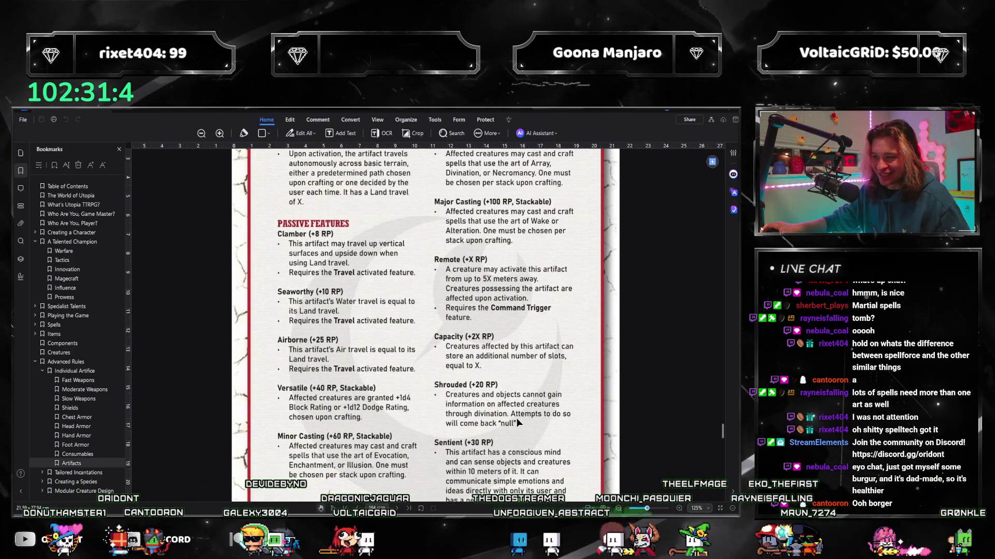
{"action": "scroll", "coordinate": [516, 422], "scroll_direction": "up", "scroll_amount": 1}
{"action": "scroll", "coordinate": [517, 422], "scroll_direction": "down", "scroll_amount": 3}
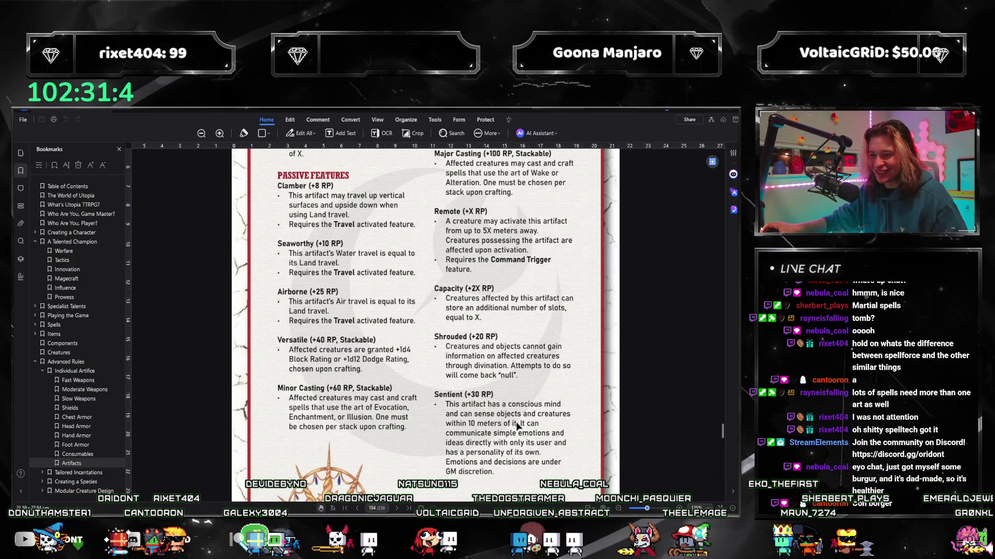
{"action": "scroll", "coordinate": [516, 426], "scroll_direction": "up", "scroll_amount": 3}
{"action": "scroll", "coordinate": [467, 389], "scroll_direction": "up", "scroll_amount": 2}
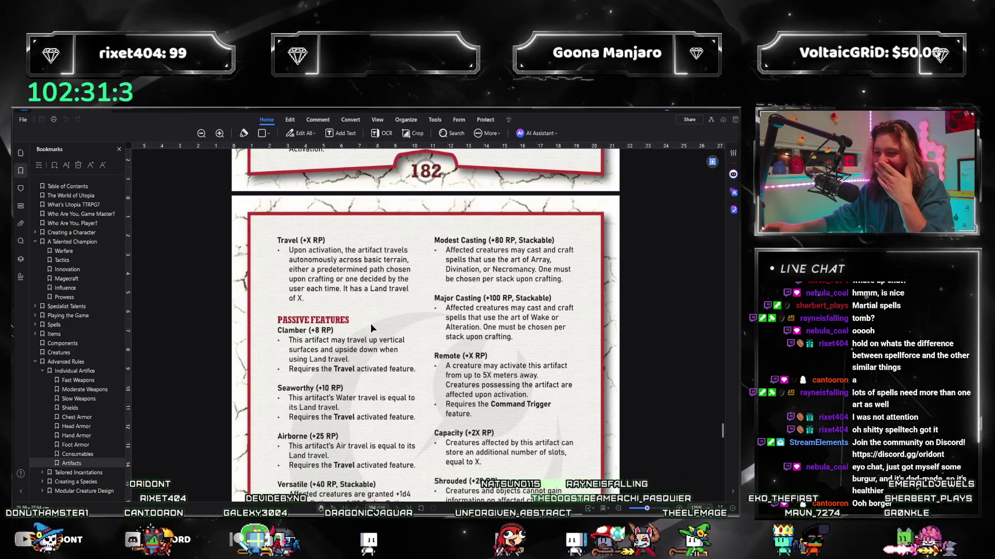
{"action": "scroll", "coordinate": [393, 342], "scroll_direction": "down", "scroll_amount": 4}
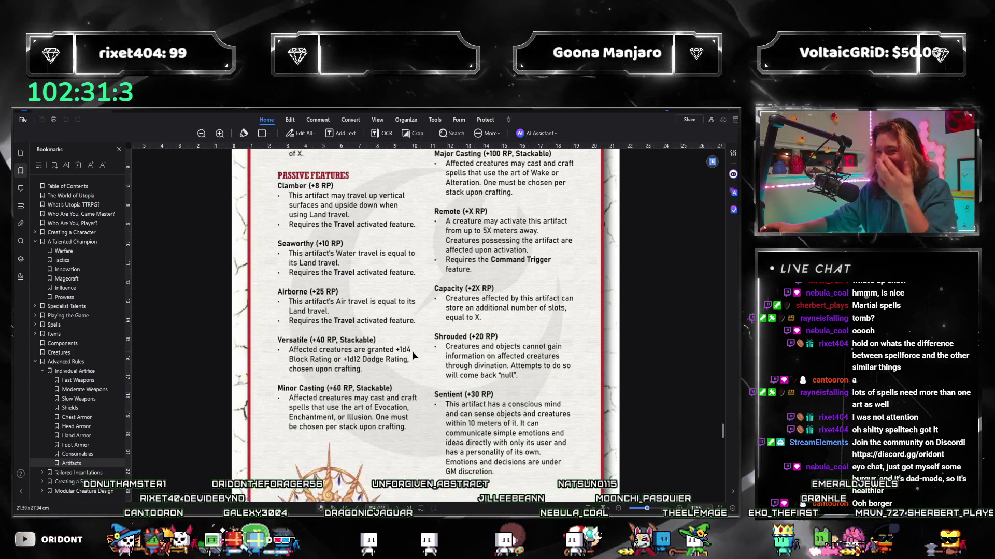
{"action": "scroll", "coordinate": [416, 349], "scroll_direction": "down", "scroll_amount": 3}
{"action": "scroll", "coordinate": [420, 347], "scroll_direction": "down", "scroll_amount": 3}
{"action": "scroll", "coordinate": [422, 338], "scroll_direction": "down", "scroll_amount": 3}
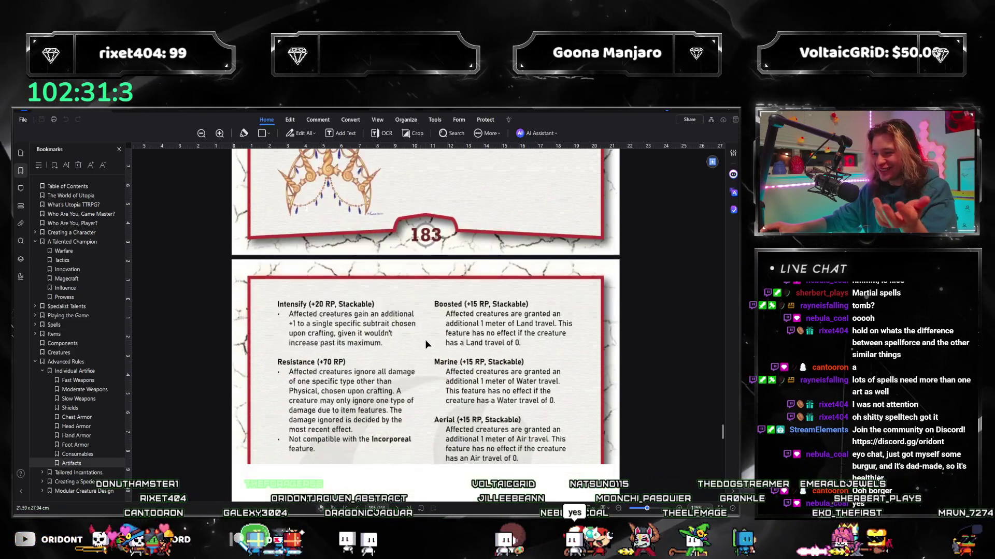
{"action": "scroll", "coordinate": [425, 340], "scroll_direction": "down", "scroll_amount": 3}
{"action": "scroll", "coordinate": [426, 339], "scroll_direction": "down", "scroll_amount": 2}
{"action": "scroll", "coordinate": [424, 343], "scroll_direction": "down", "scroll_amount": 3}
{"action": "scroll", "coordinate": [423, 342], "scroll_direction": "up", "scroll_amount": 2}
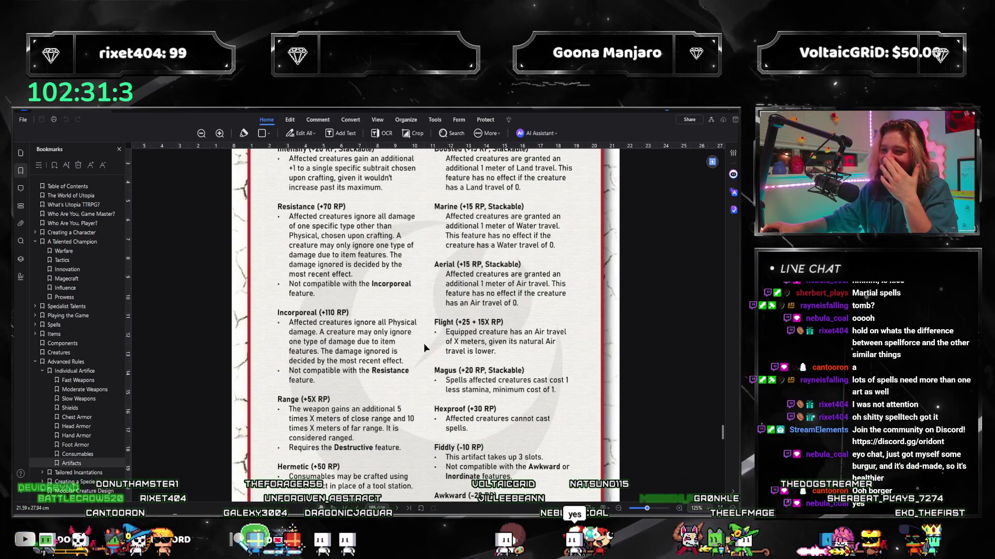
{"action": "scroll", "coordinate": [457, 342], "scroll_direction": "down", "scroll_amount": 2}
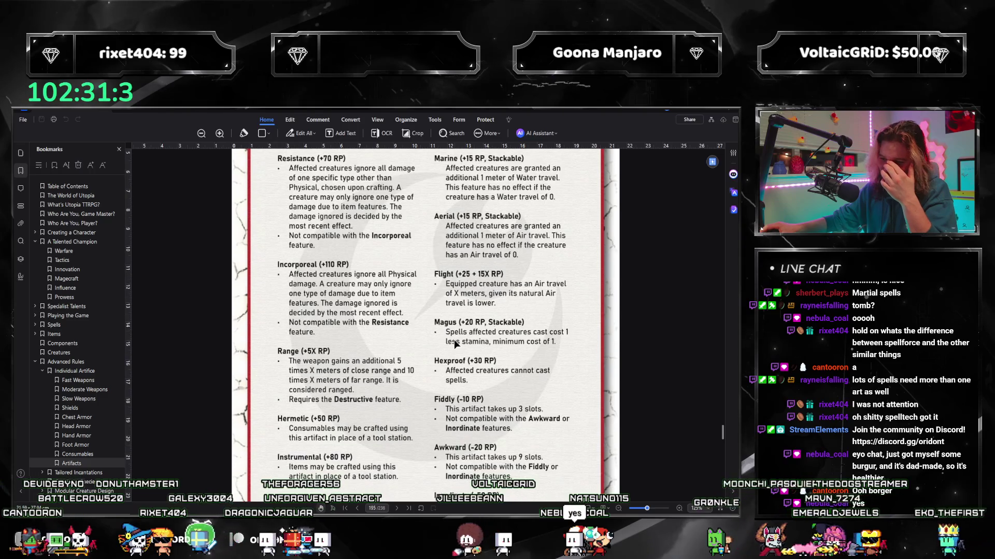
{"action": "scroll", "coordinate": [456, 342], "scroll_direction": "down", "scroll_amount": 1}
{"action": "scroll", "coordinate": [456, 342], "scroll_direction": "up", "scroll_amount": 3}
{"action": "scroll", "coordinate": [456, 342], "scroll_direction": "up", "scroll_amount": 2}
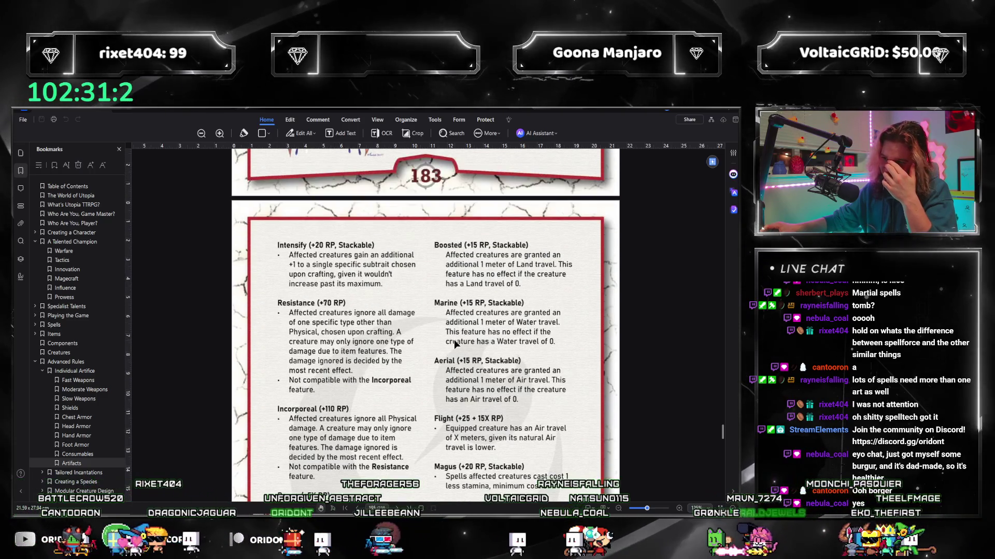
{"action": "scroll", "coordinate": [457, 341], "scroll_direction": "down", "scroll_amount": 5}
{"action": "scroll", "coordinate": [456, 342], "scroll_direction": "down", "scroll_amount": 5}
{"action": "scroll", "coordinate": [457, 342], "scroll_direction": "down", "scroll_amount": 1}
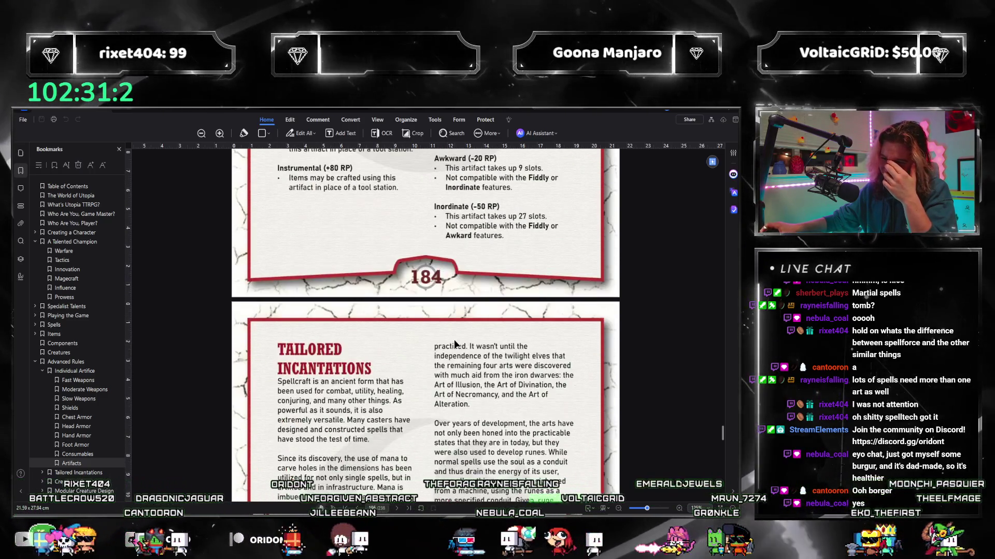
{"action": "scroll", "coordinate": [456, 341], "scroll_direction": "up", "scroll_amount": 3}
{"action": "scroll", "coordinate": [446, 384], "scroll_direction": "up", "scroll_amount": 4}
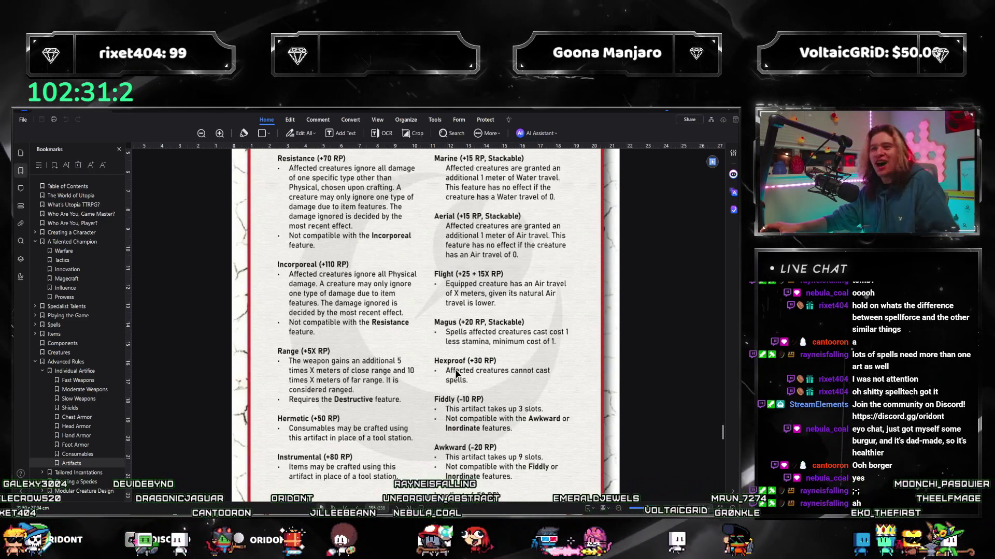
{"action": "scroll", "coordinate": [446, 384], "scroll_direction": "up", "scroll_amount": 3}
{"action": "scroll", "coordinate": [445, 383], "scroll_direction": "up", "scroll_amount": 5}
{"action": "scroll", "coordinate": [446, 384], "scroll_direction": "up", "scroll_amount": 5}
{"action": "scroll", "coordinate": [448, 375], "scroll_direction": "up", "scroll_amount": 5}
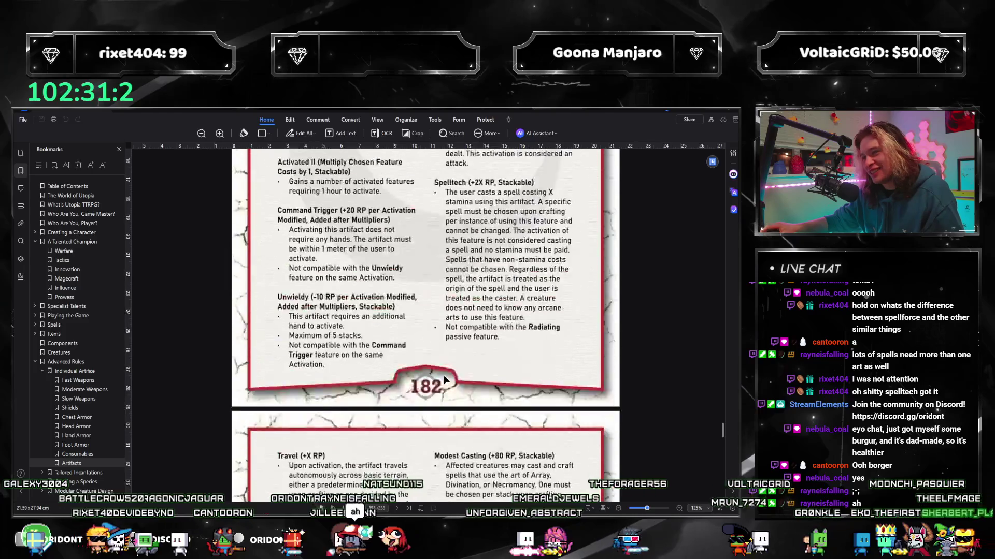
{"action": "scroll", "coordinate": [449, 376], "scroll_direction": "up", "scroll_amount": 3}
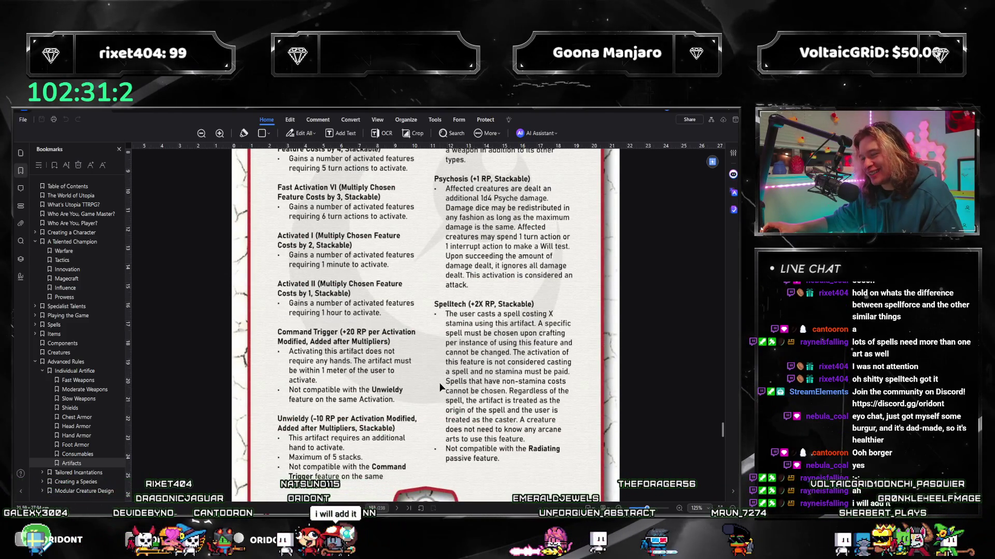
{"action": "key", "text": "alt+Tab"}
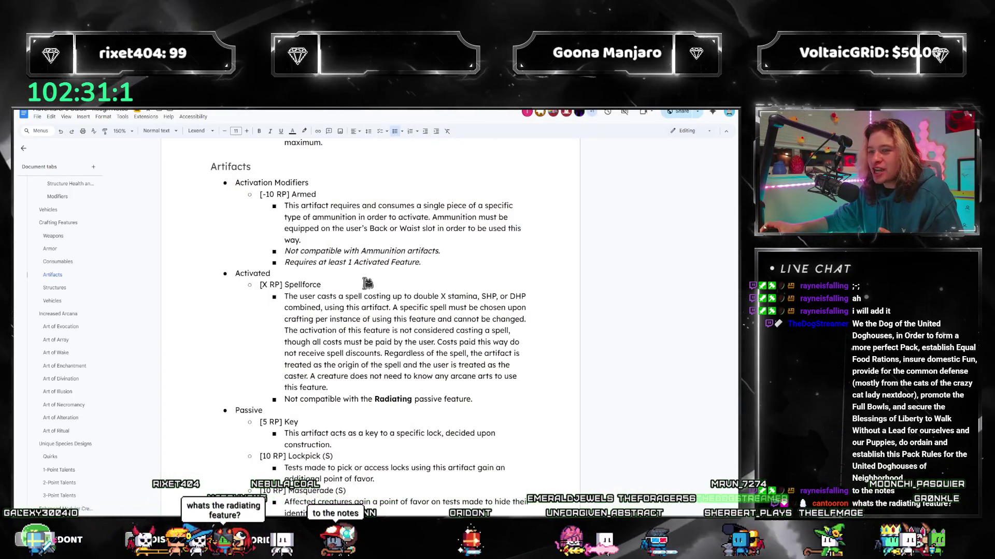
{"action": "scroll", "coordinate": [355, 335], "scroll_direction": "down", "scroll_amount": 3}
{"action": "scroll", "coordinate": [355, 334], "scroll_direction": "down", "scroll_amount": 1}
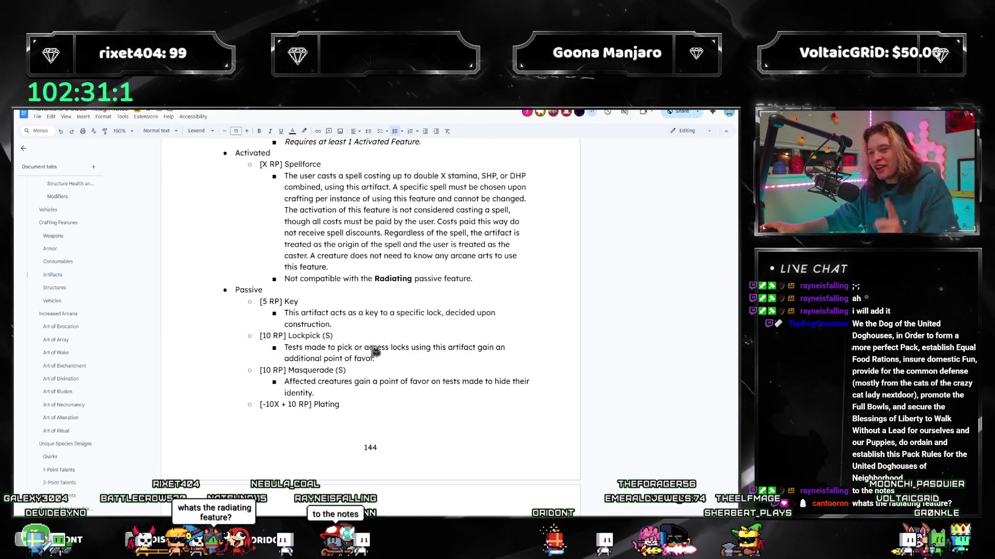
{"action": "scroll", "coordinate": [374, 352], "scroll_direction": "down", "scroll_amount": 3}
{"action": "scroll", "coordinate": [435, 362], "scroll_direction": "down", "scroll_amount": 3}
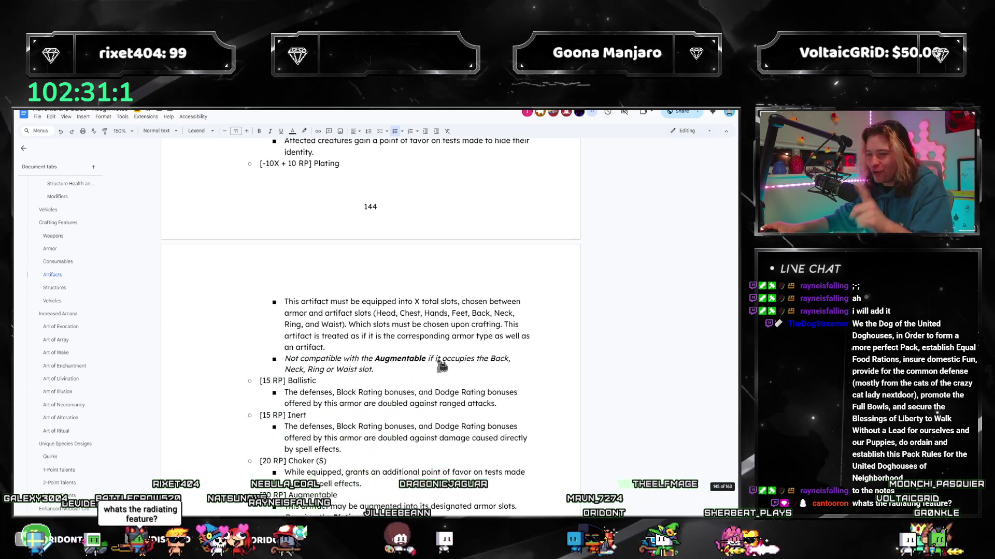
{"action": "scroll", "coordinate": [442, 366], "scroll_direction": "down", "scroll_amount": 3}
{"action": "scroll", "coordinate": [419, 369], "scroll_direction": "down", "scroll_amount": 2}
{"action": "scroll", "coordinate": [405, 371], "scroll_direction": "down", "scroll_amount": 2}
{"action": "scroll", "coordinate": [395, 373], "scroll_direction": "down", "scroll_amount": 2}
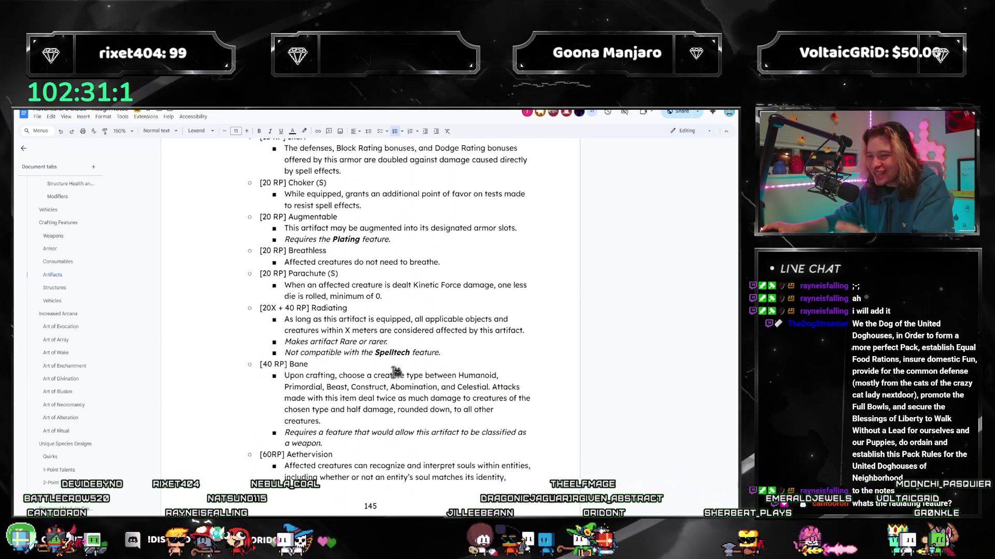
{"action": "scroll", "coordinate": [395, 374], "scroll_direction": "down", "scroll_amount": 1}
- Select the Radiating entry in the Artifacts notes, then bring the rulebook PDF back into view
{"action": "double_click", "coordinate": [334, 265]}
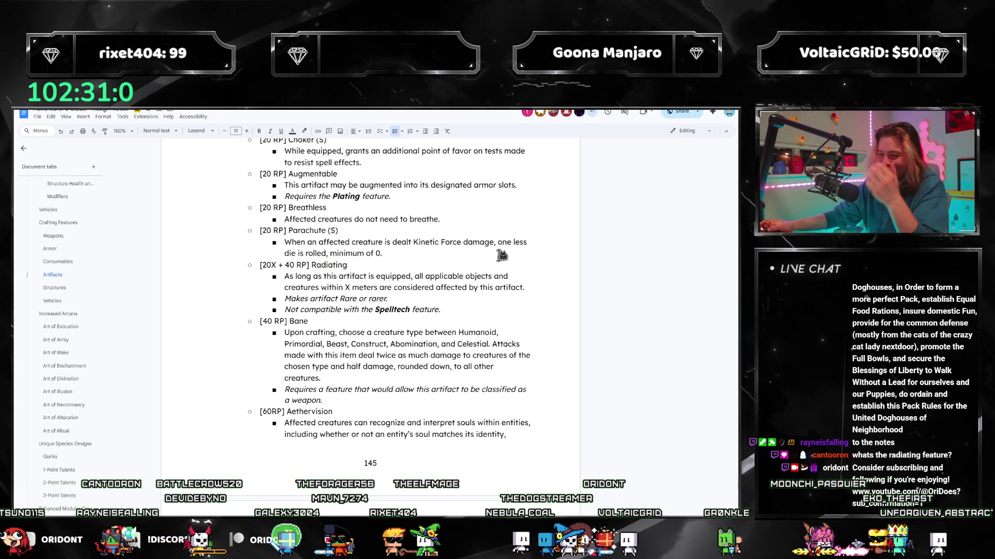
{"action": "left_click_drag", "start_coordinate": [731, 114], "coordinate": [389, 108]}
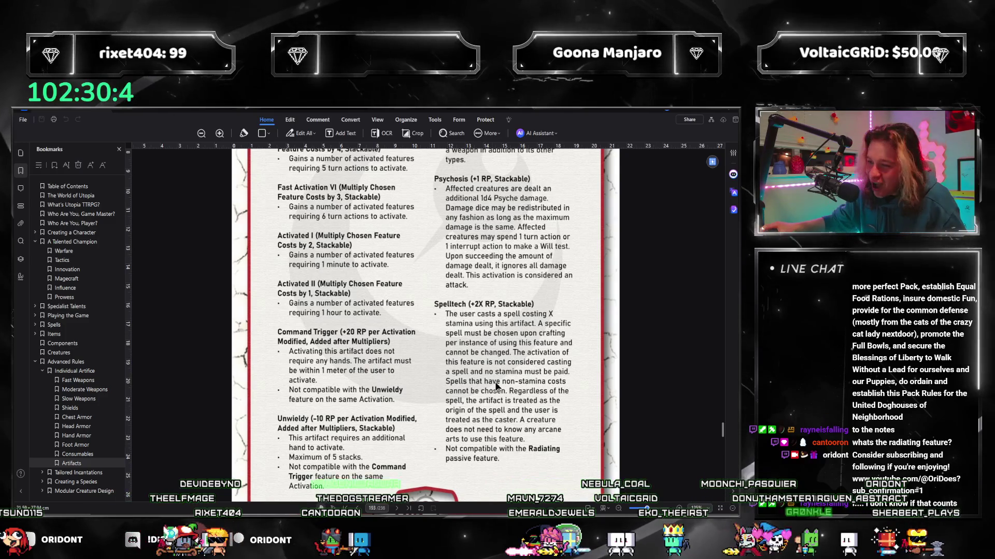
{"action": "scroll", "coordinate": [493, 452], "scroll_direction": "down", "scroll_amount": 5}
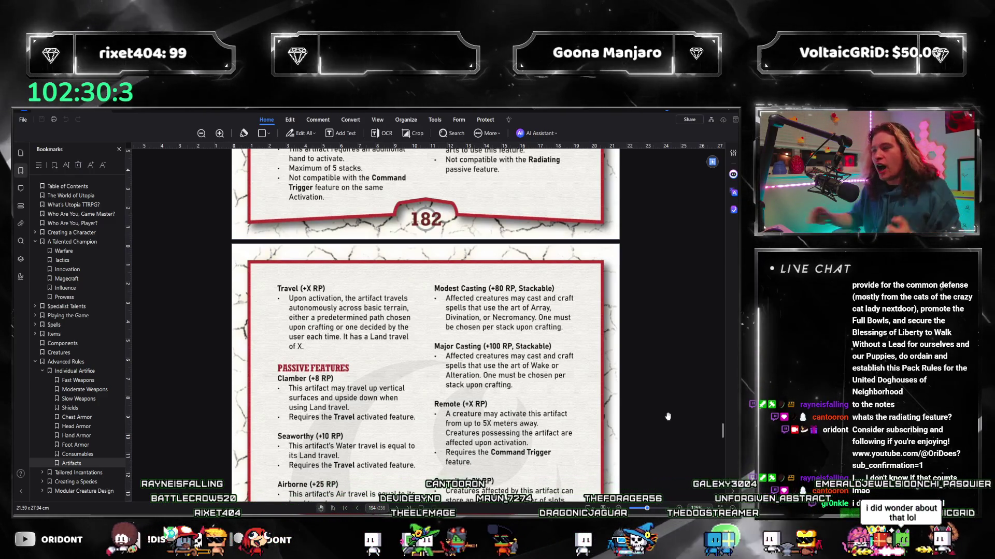
- Return to the Radiating entry in the crafting-rules document after checking page 183
{"action": "key", "text": "alt+Tab"}
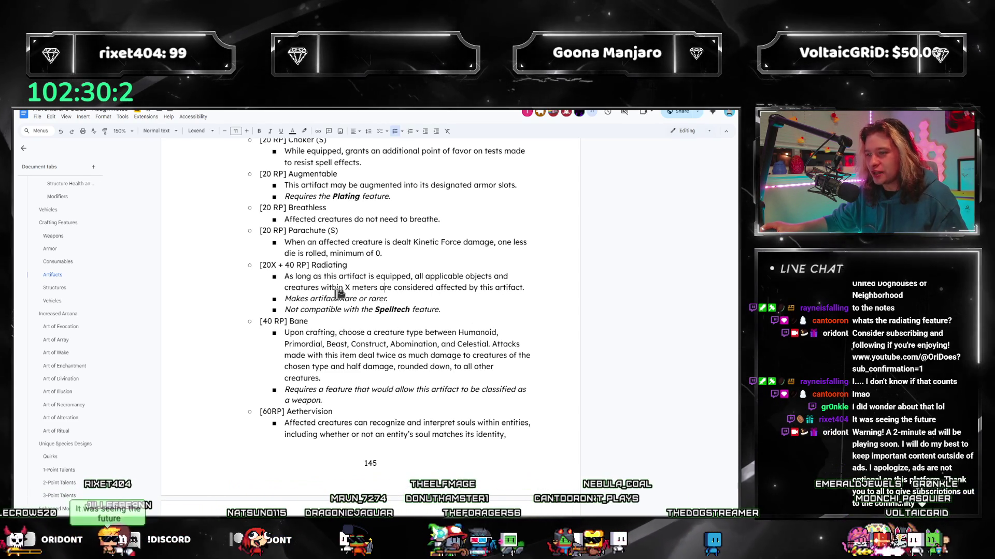
{"action": "scroll", "coordinate": [381, 326], "scroll_direction": "up", "scroll_amount": 2}
{"action": "scroll", "coordinate": [381, 327], "scroll_direction": "up", "scroll_amount": 5}
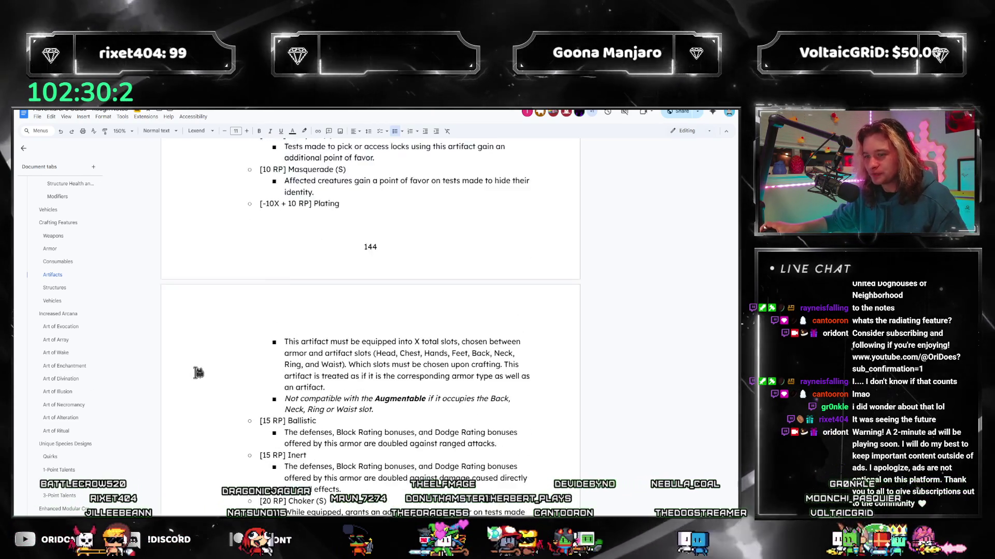
{"action": "scroll", "coordinate": [312, 350], "scroll_direction": "up", "scroll_amount": 5}
{"action": "scroll", "coordinate": [199, 373], "scroll_direction": "up", "scroll_amount": 5}
{"action": "scroll", "coordinate": [198, 373], "scroll_direction": "up", "scroll_amount": 4}
{"action": "scroll", "coordinate": [202, 373], "scroll_direction": "up", "scroll_amount": 4}
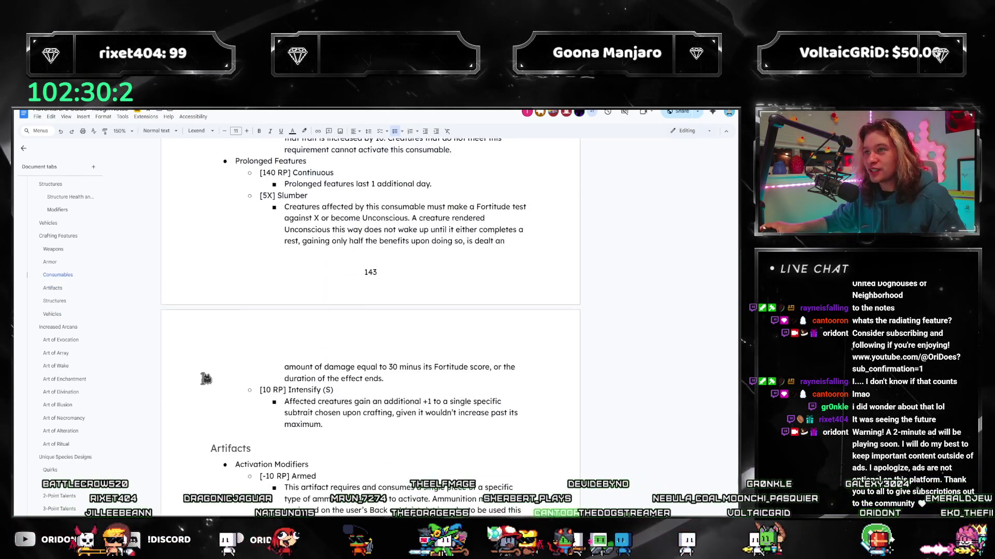
{"action": "scroll", "coordinate": [211, 372], "scroll_direction": "up", "scroll_amount": 4}
{"action": "scroll", "coordinate": [217, 369], "scroll_direction": "up", "scroll_amount": 2}
{"action": "scroll", "coordinate": [217, 370], "scroll_direction": "up", "scroll_amount": 3}
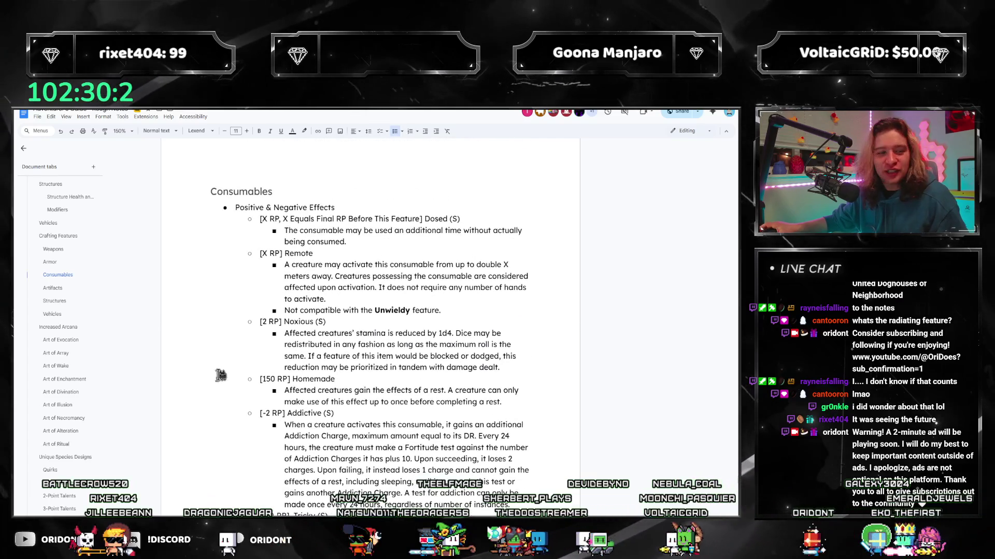
{"action": "scroll", "coordinate": [249, 420], "scroll_direction": "down", "scroll_amount": 4}
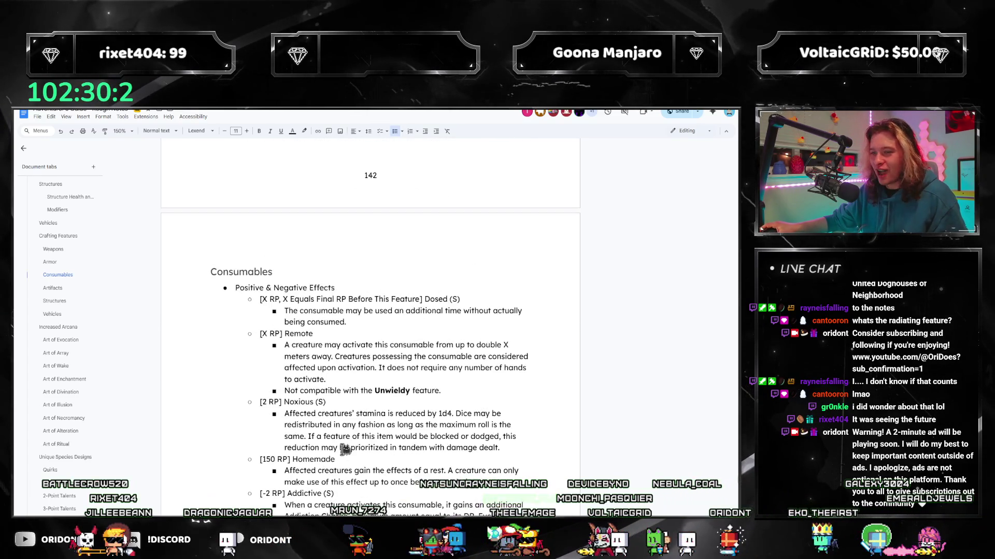
{"action": "scroll", "coordinate": [272, 423], "scroll_direction": "down", "scroll_amount": 4}
{"action": "scroll", "coordinate": [295, 427], "scroll_direction": "down", "scroll_amount": 4}
{"action": "scroll", "coordinate": [327, 435], "scroll_direction": "down", "scroll_amount": 3}
{"action": "scroll", "coordinate": [327, 437], "scroll_direction": "down", "scroll_amount": 4}
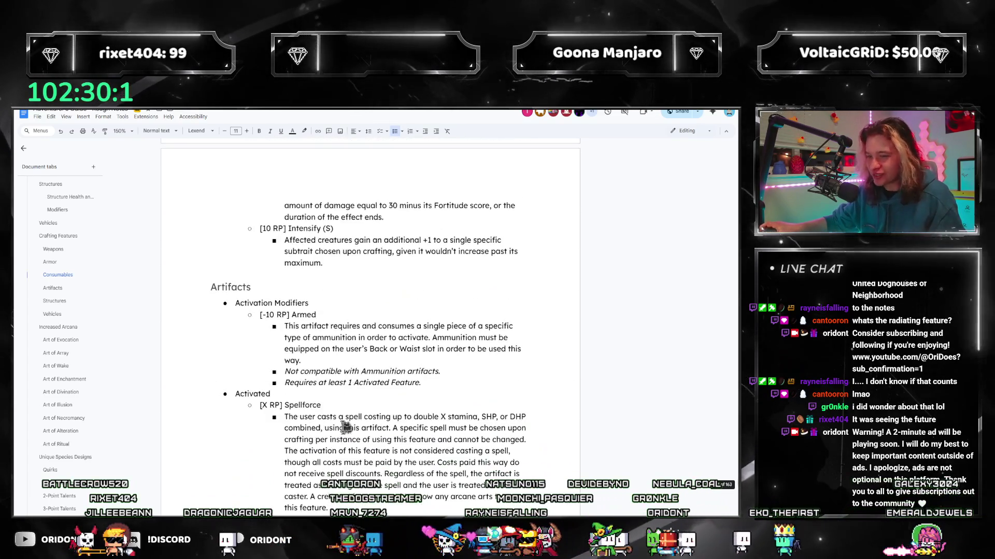
{"action": "scroll", "coordinate": [389, 404], "scroll_direction": "down", "scroll_amount": 4}
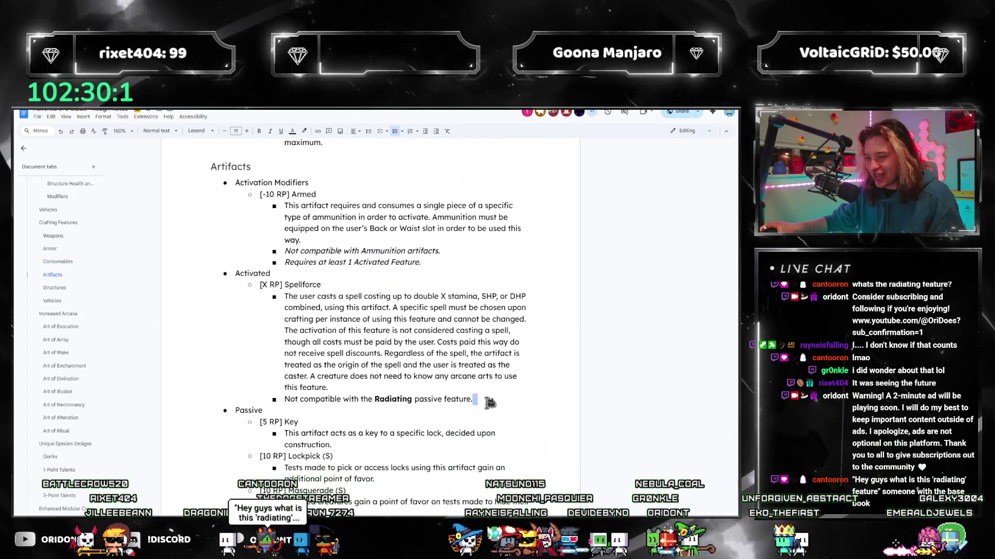
{"action": "triple_click", "coordinate": [405, 343]}
{"action": "left_click", "coordinate": [324, 330]}
{"action": "left_click", "coordinate": [498, 399]}
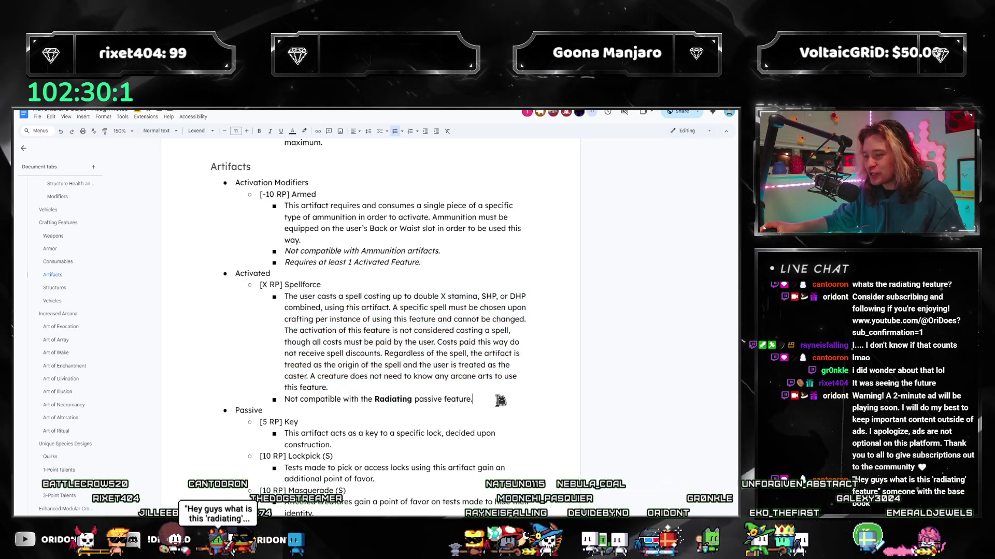
{"action": "scroll", "coordinate": [561, 388], "scroll_direction": "down", "scroll_amount": 4}
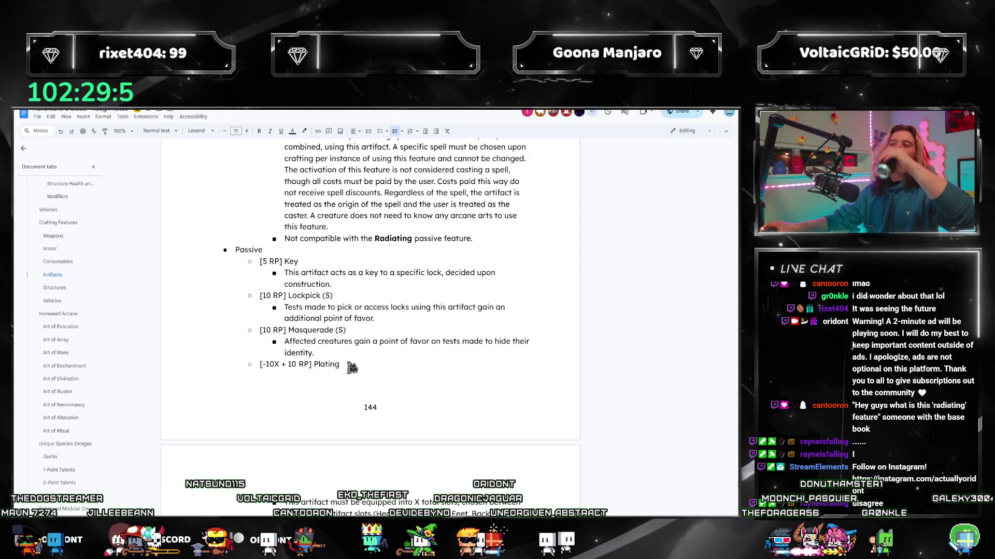
{"action": "scroll", "coordinate": [358, 345], "scroll_direction": "down", "scroll_amount": 2}
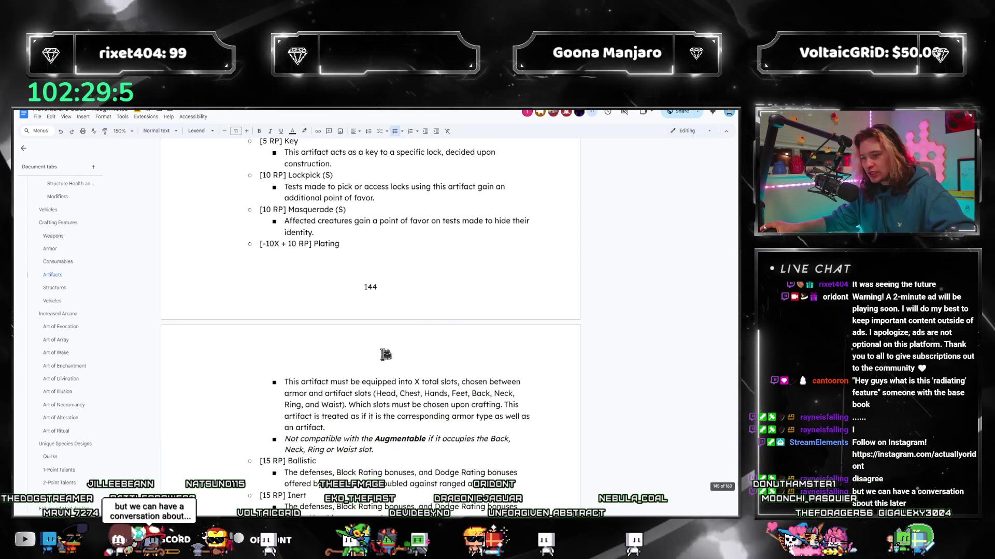
{"action": "scroll", "coordinate": [436, 326], "scroll_direction": "down", "scroll_amount": 1}
{"action": "scroll", "coordinate": [465, 313], "scroll_direction": "up", "scroll_amount": 3}
{"action": "scroll", "coordinate": [451, 319], "scroll_direction": "up", "scroll_amount": 3}
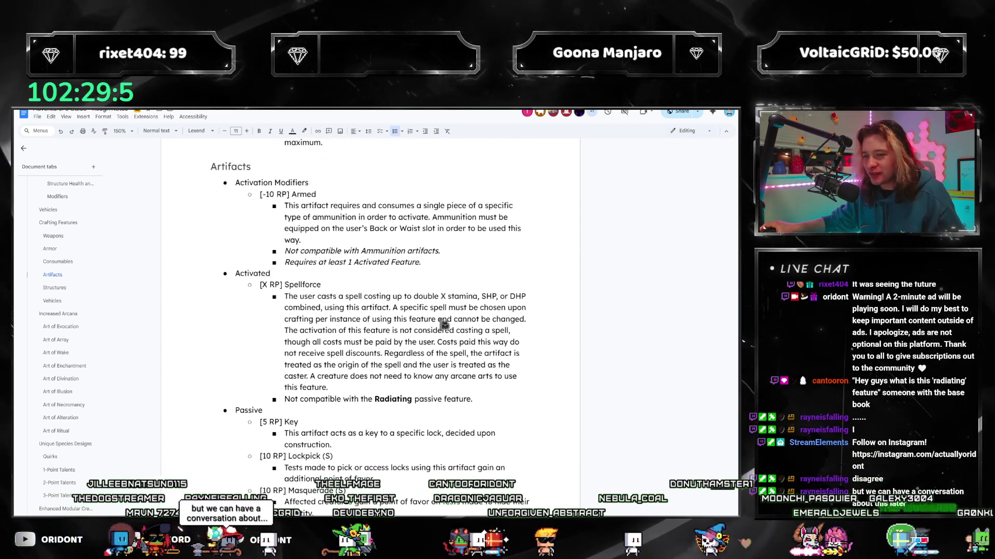
{"action": "scroll", "coordinate": [379, 319], "scroll_direction": "down", "scroll_amount": 2}
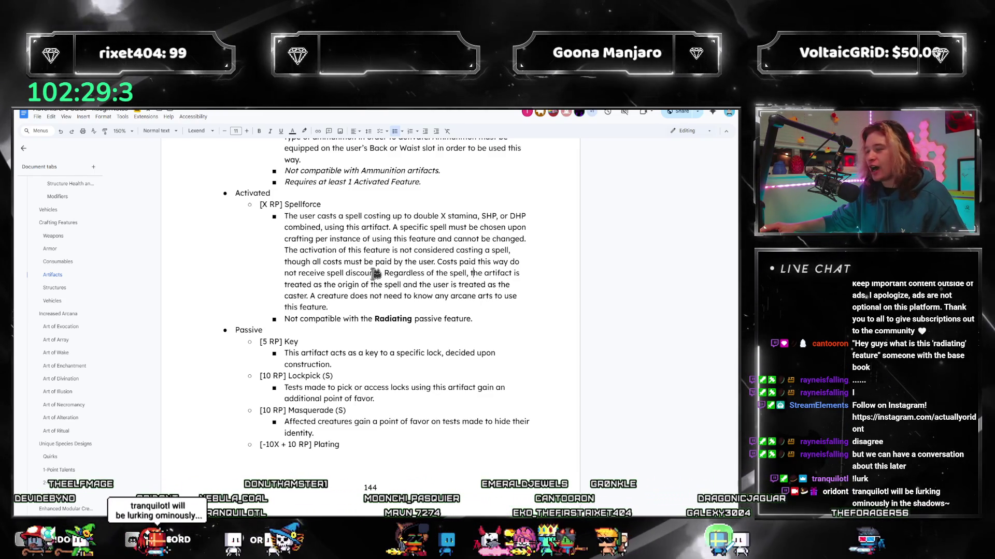
{"action": "mouse_move", "coordinate": [53, 274]}
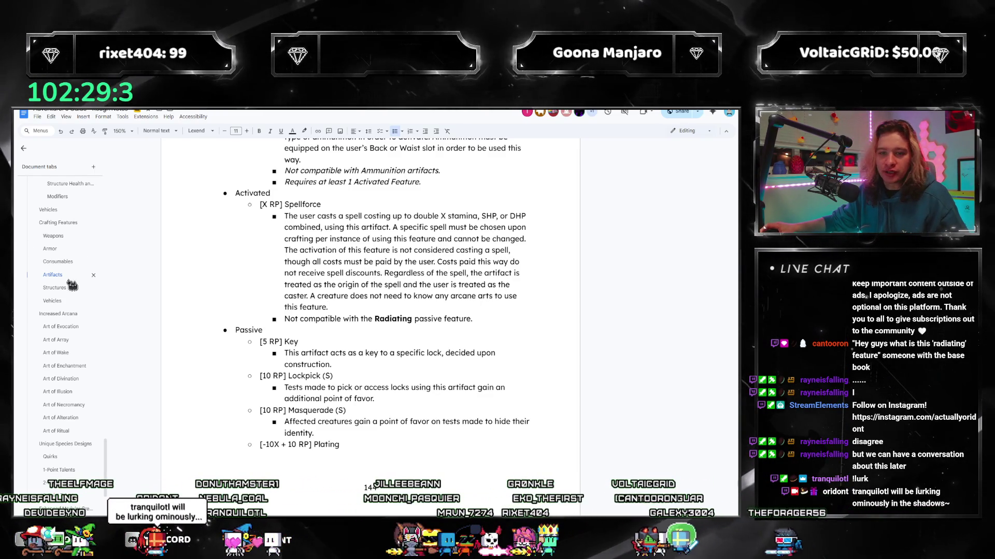
{"action": "left_click", "coordinate": [56, 351]}
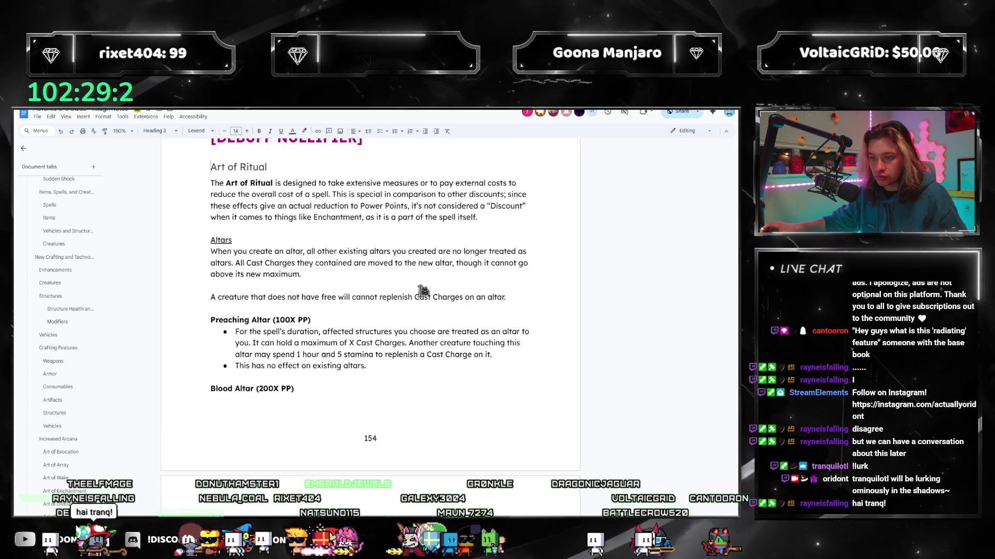
{"action": "scroll", "coordinate": [100, 378], "scroll_direction": "up", "scroll_amount": 5}
{"action": "scroll", "coordinate": [100, 378], "scroll_direction": "down", "scroll_amount": 1}
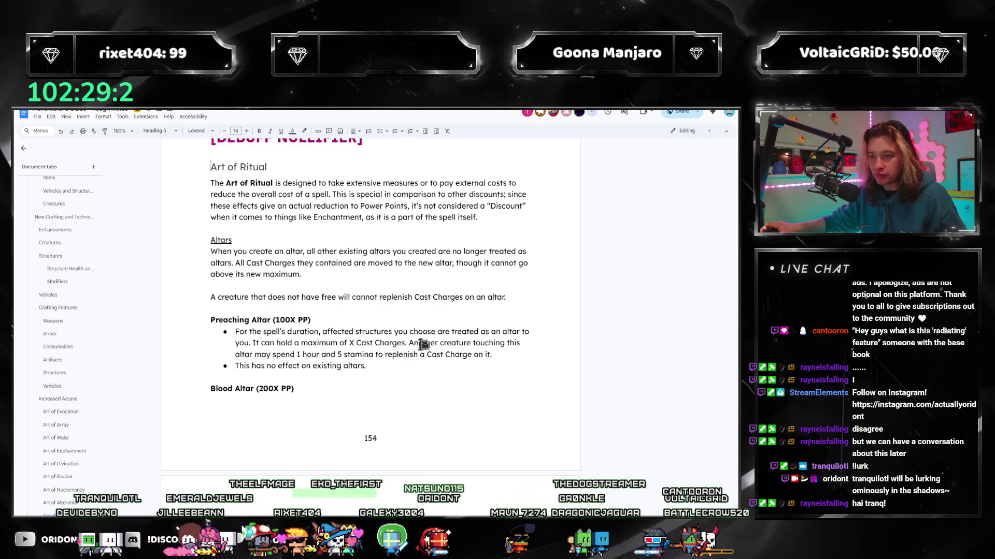
{"action": "left_click", "coordinate": [53, 360]}
{"action": "scroll", "coordinate": [425, 312], "scroll_direction": "down", "scroll_amount": 1}
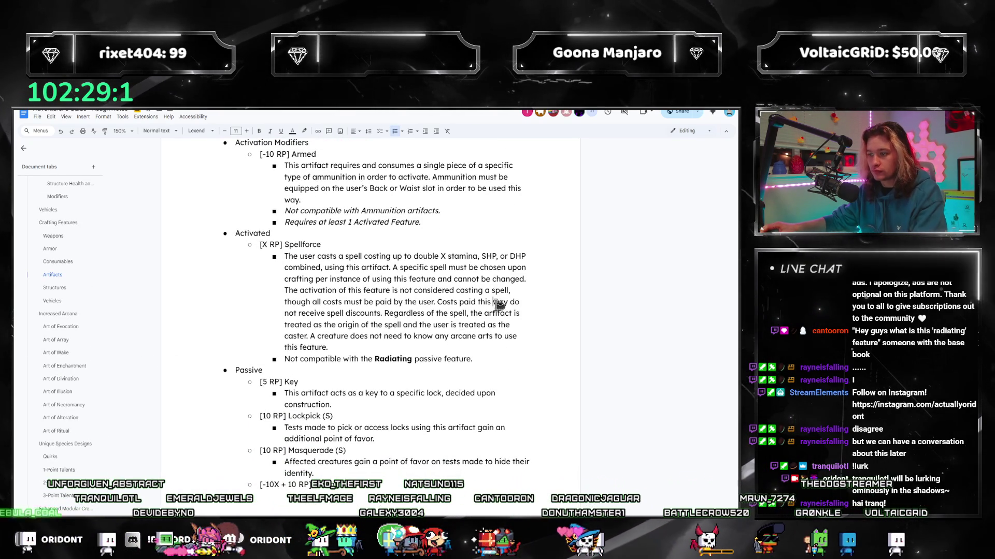
- Extend Spellforce after 'discounts': turn action or casting-time modifications paid after activation
{"action": "left_click", "coordinate": [381, 313]}
{"action": "key", "text": "BackSpace"}
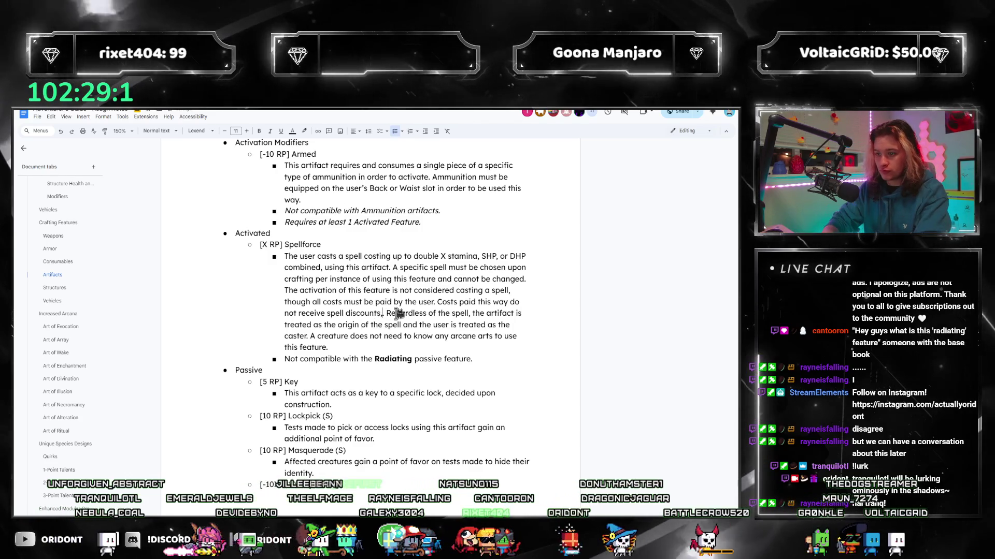
{"action": "type", "text": ", and"}
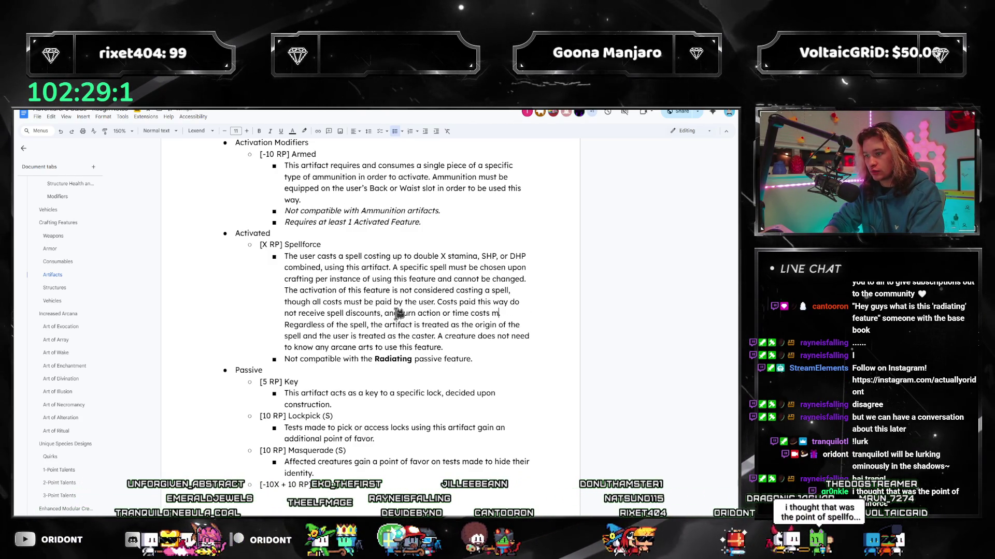
{"action": "type", "text": "ust be"}
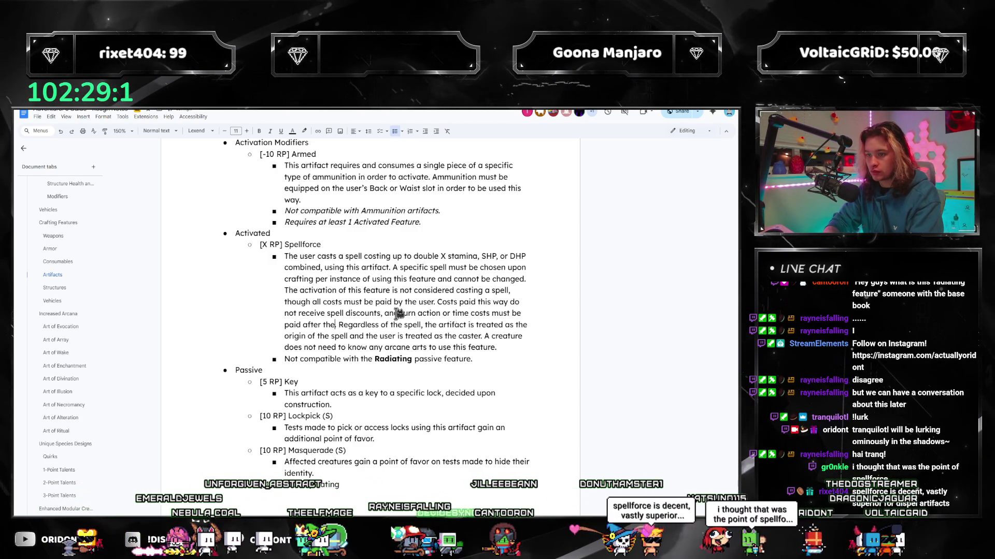
{"action": "type", "text": "ation."}
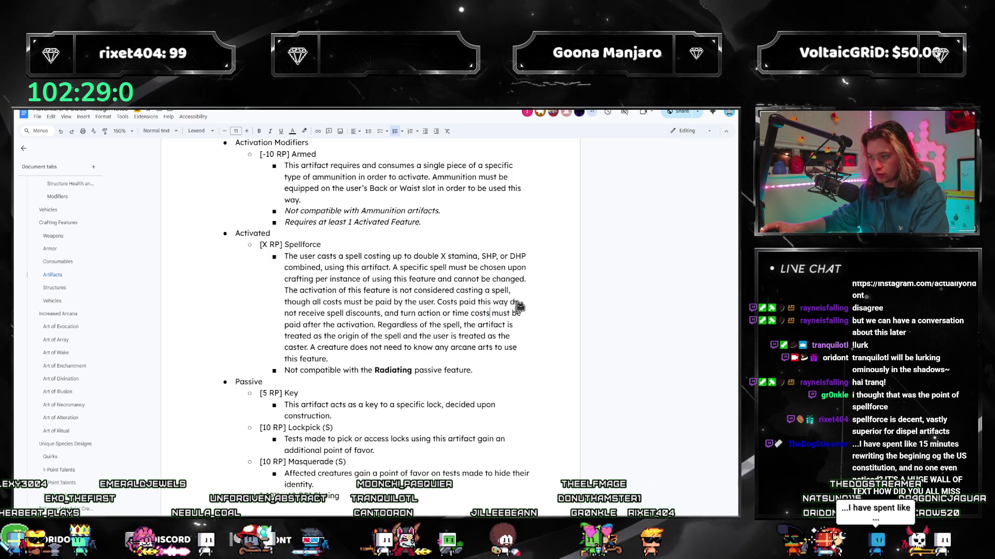
{"action": "type", "text": "spent t"}
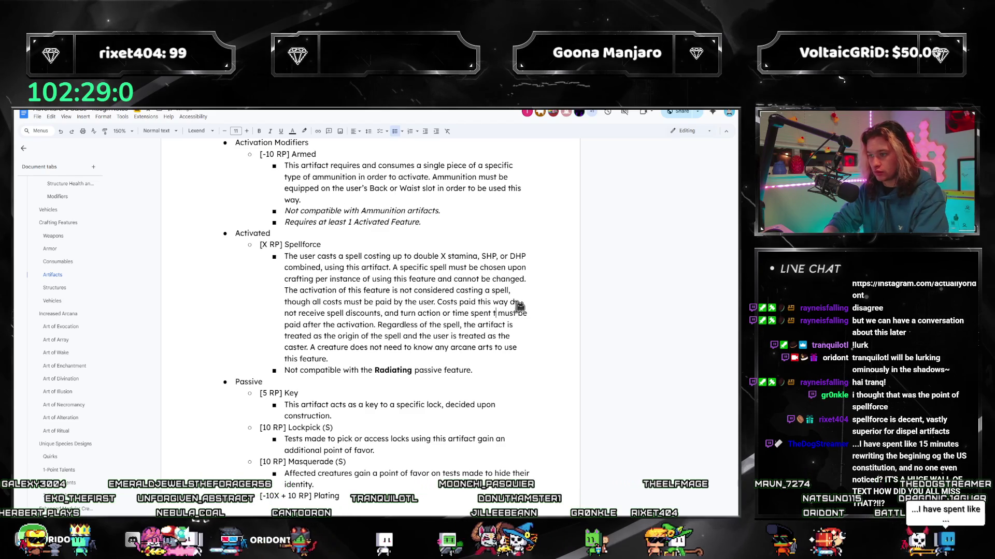
{"action": "key", "text": "BackSpace"}
{"action": "key", "text": "BackSpace"}
{"action": "key", "text": "BackSpace"}
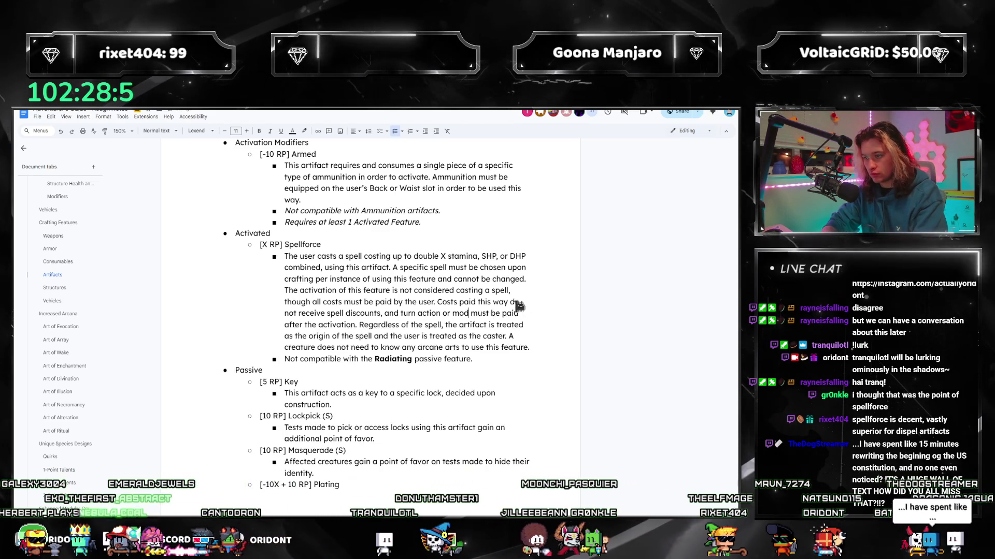
{"action": "type", "text": "modifications to castin"}
{"action": "type", "text": "g time must be paid after the activation. Regardless of the"}
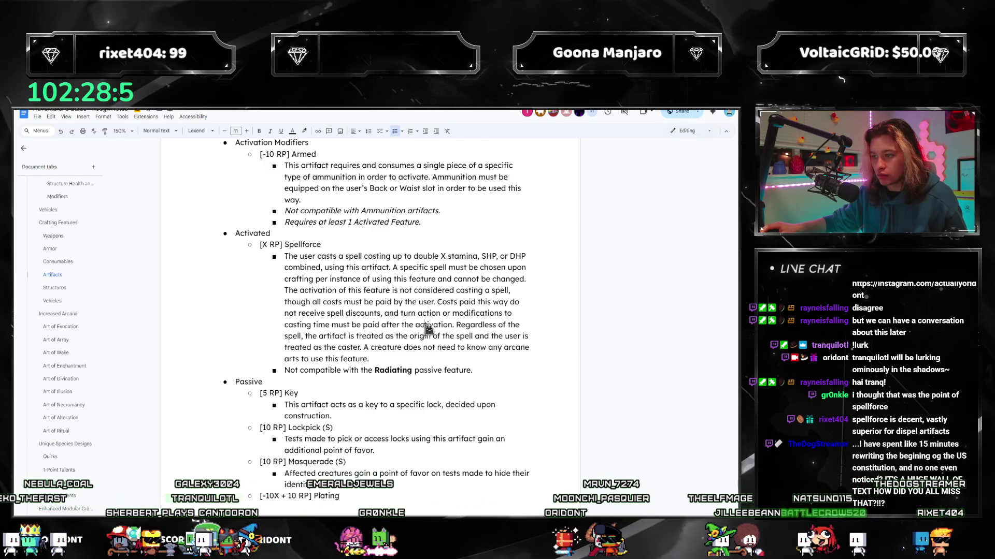
{"action": "left_click", "coordinate": [66, 444]}
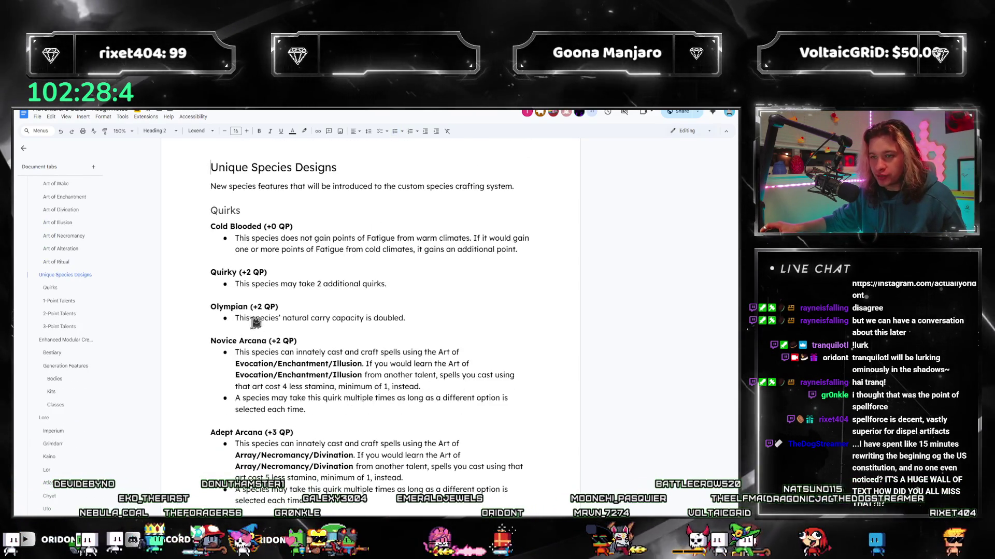
{"action": "left_click", "coordinate": [56, 261]}
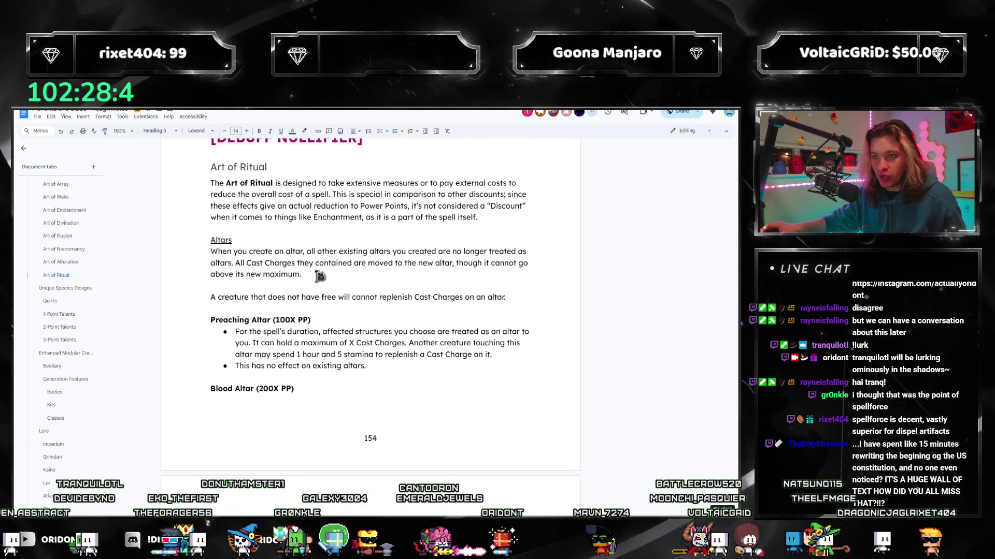
{"action": "scroll", "coordinate": [319, 276], "scroll_direction": "down", "scroll_amount": 2}
{"action": "scroll", "coordinate": [311, 272], "scroll_direction": "down", "scroll_amount": 2}
{"action": "scroll", "coordinate": [305, 268], "scroll_direction": "down", "scroll_amount": 2}
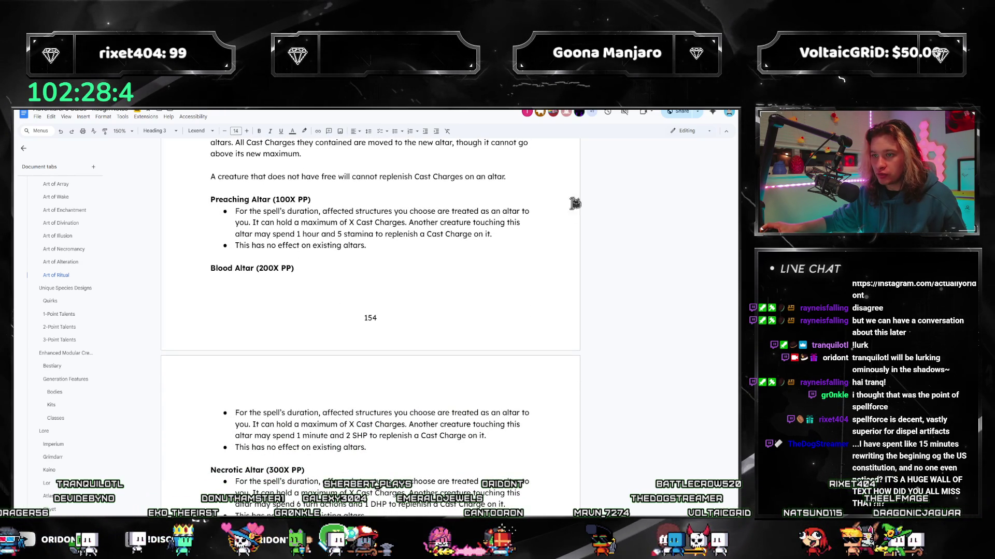
{"action": "scroll", "coordinate": [575, 203], "scroll_direction": "down", "scroll_amount": 3}
{"action": "scroll", "coordinate": [467, 211], "scroll_direction": "down", "scroll_amount": 3}
{"action": "scroll", "coordinate": [365, 214], "scroll_direction": "down", "scroll_amount": 3}
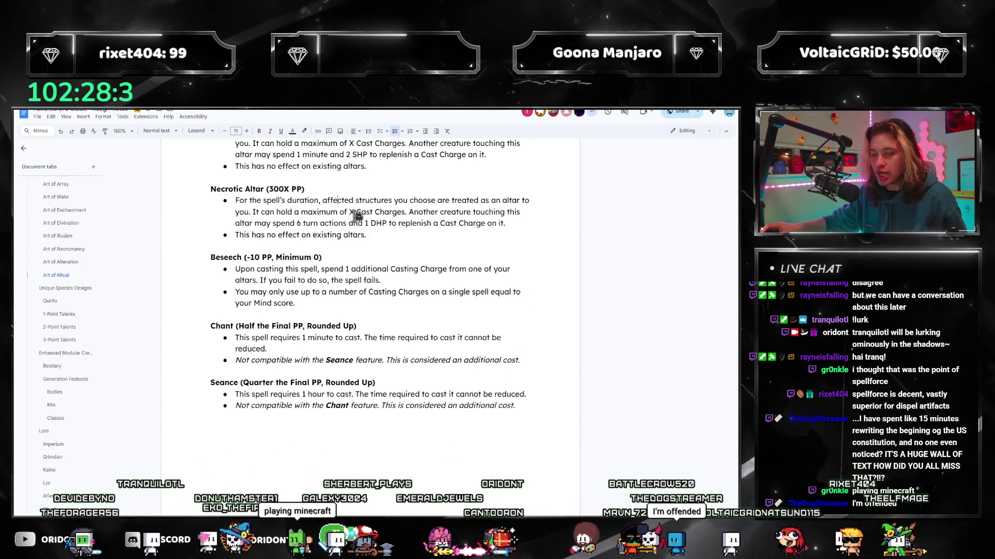
{"action": "scroll", "coordinate": [361, 226], "scroll_direction": "up", "scroll_amount": 4}
{"action": "scroll", "coordinate": [366, 241], "scroll_direction": "up", "scroll_amount": 3}
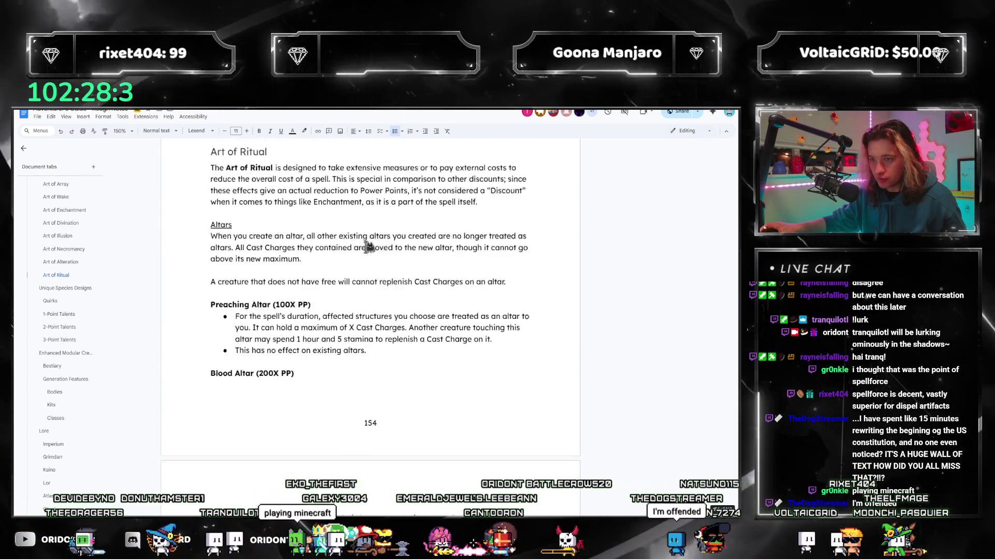
{"action": "scroll", "coordinate": [369, 247], "scroll_direction": "down", "scroll_amount": 4}
{"action": "scroll", "coordinate": [326, 295], "scroll_direction": "down", "scroll_amount": 3}
{"action": "scroll", "coordinate": [257, 350], "scroll_direction": "down", "scroll_amount": 2}
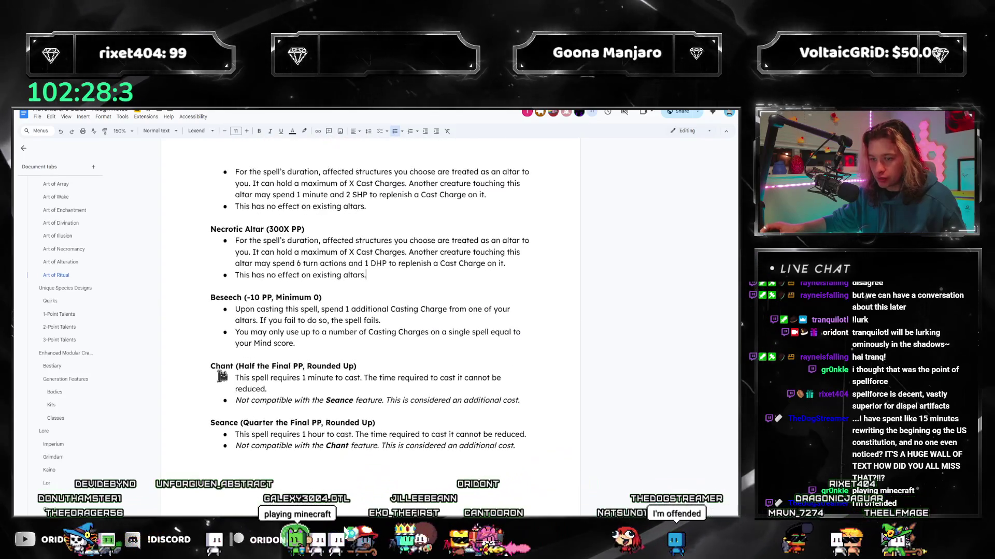
{"action": "left_click", "coordinate": [299, 388]}
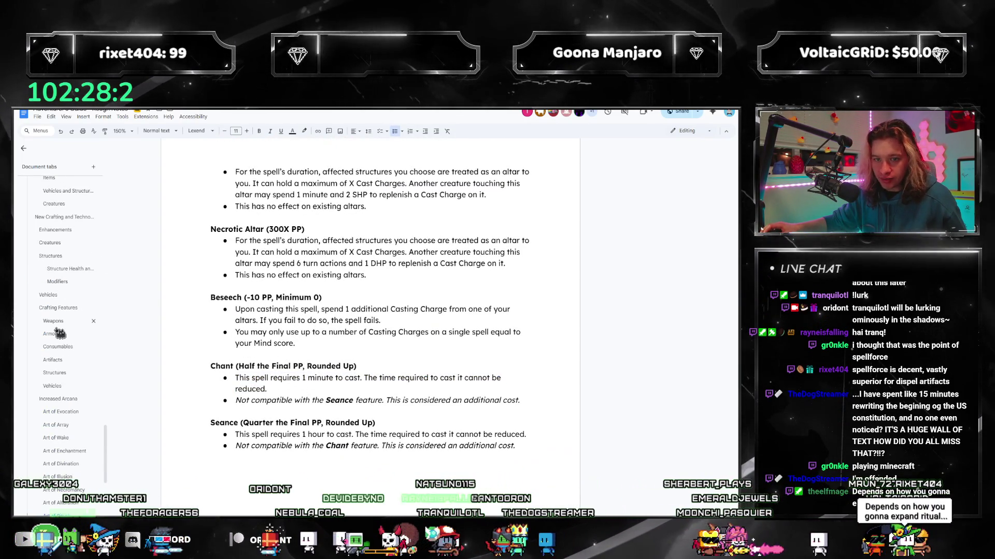
{"action": "scroll", "coordinate": [67, 296], "scroll_direction": "up", "scroll_amount": 5}
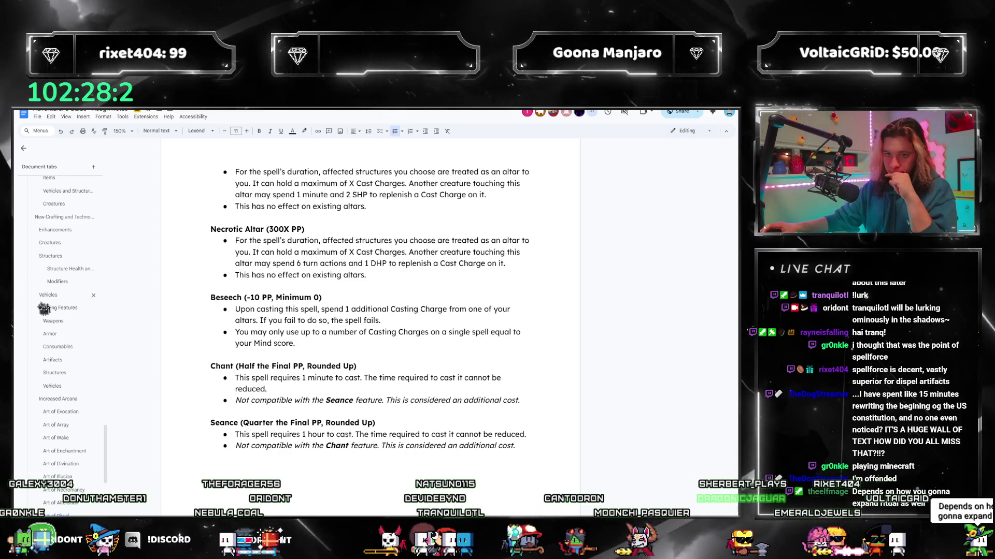
{"action": "left_click", "coordinate": [59, 334]}
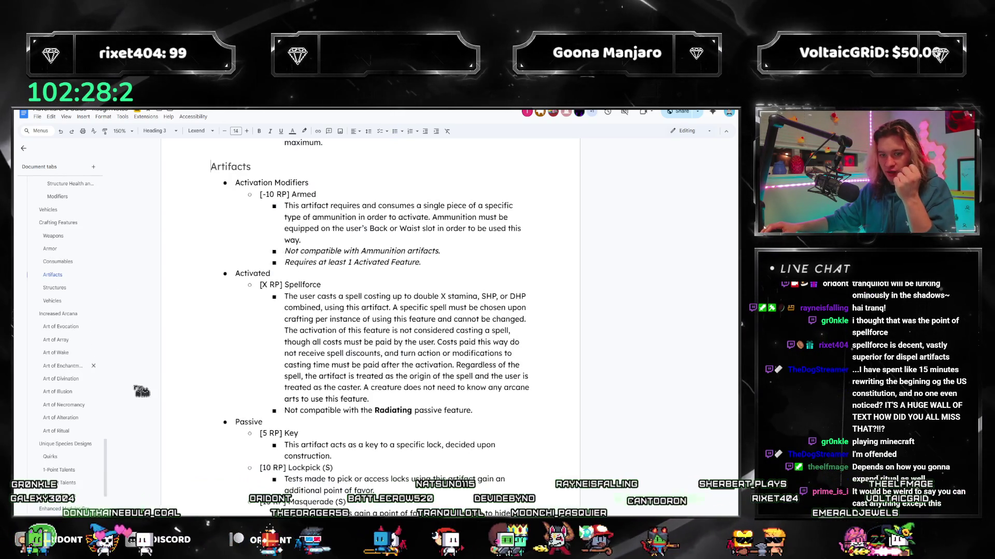
{"action": "scroll", "coordinate": [402, 310], "scroll_direction": "down", "scroll_amount": 3}
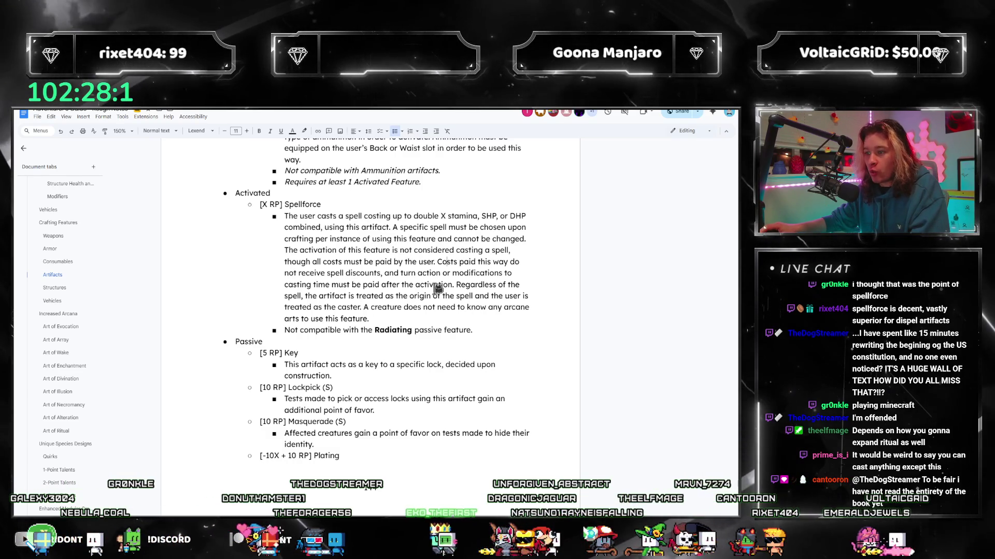
- Replace the turn action clause with 'cannot have features that would modify the casting time'
{"action": "mouse_move", "coordinate": [417, 273]}
{"action": "left_mouse_down"}
{"action": "mouse_move", "coordinate": [452, 284]}
{"action": "mouse_move", "coordinate": [391, 273]}
{"action": "left_mouse_up"}
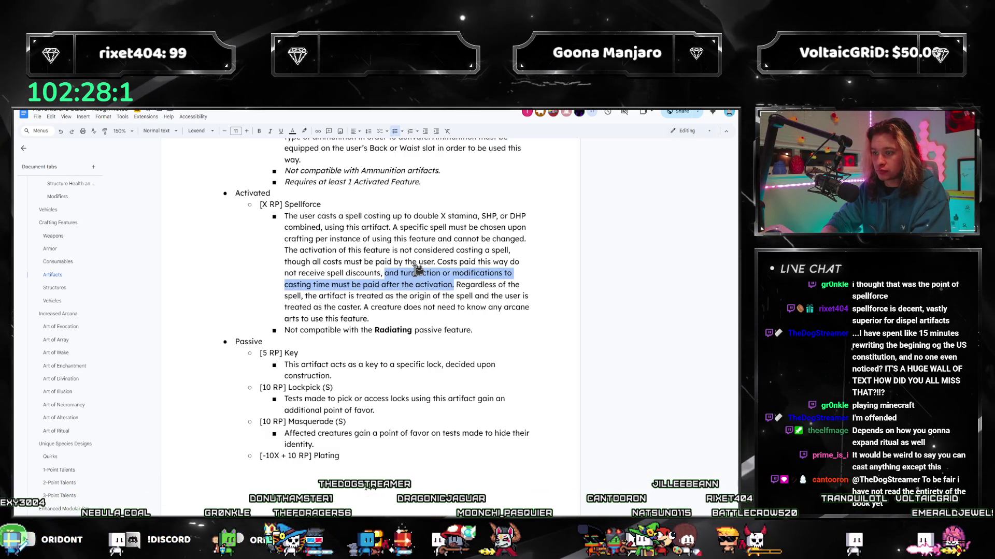
{"action": "left_click", "coordinate": [417, 268]}
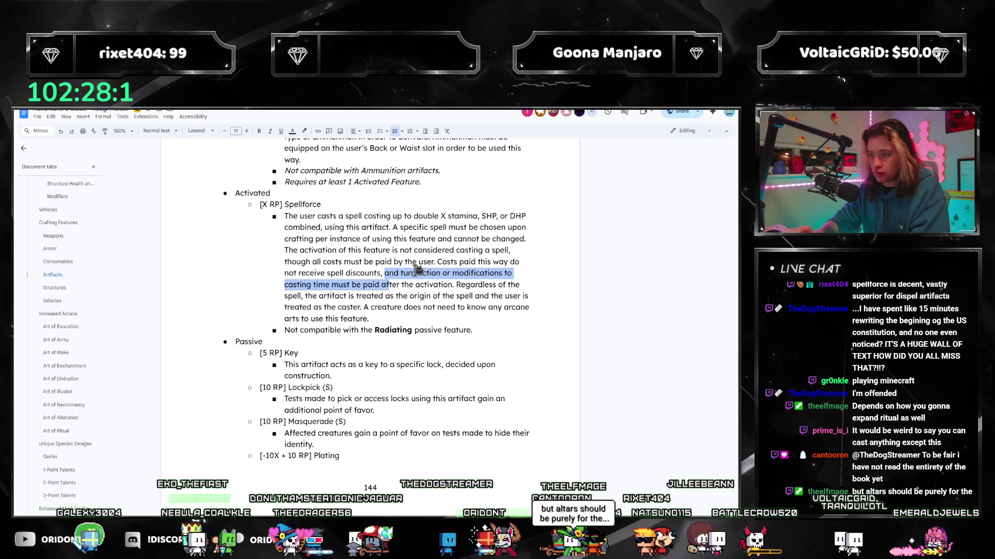
{"action": "key", "text": "BackSpace"}
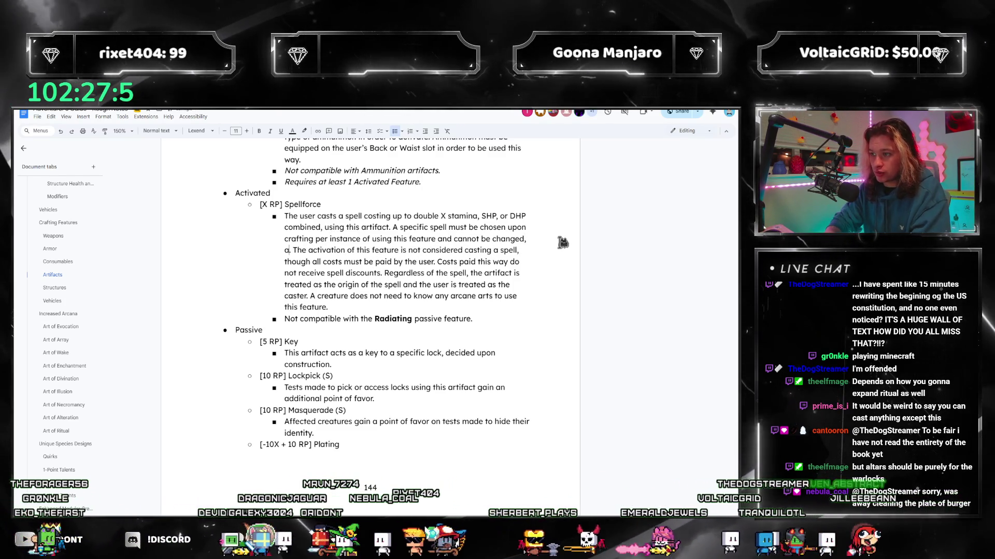
{"action": "key", "text": "BackSpace"}
{"action": "type", "text": ", and cannot hav"}
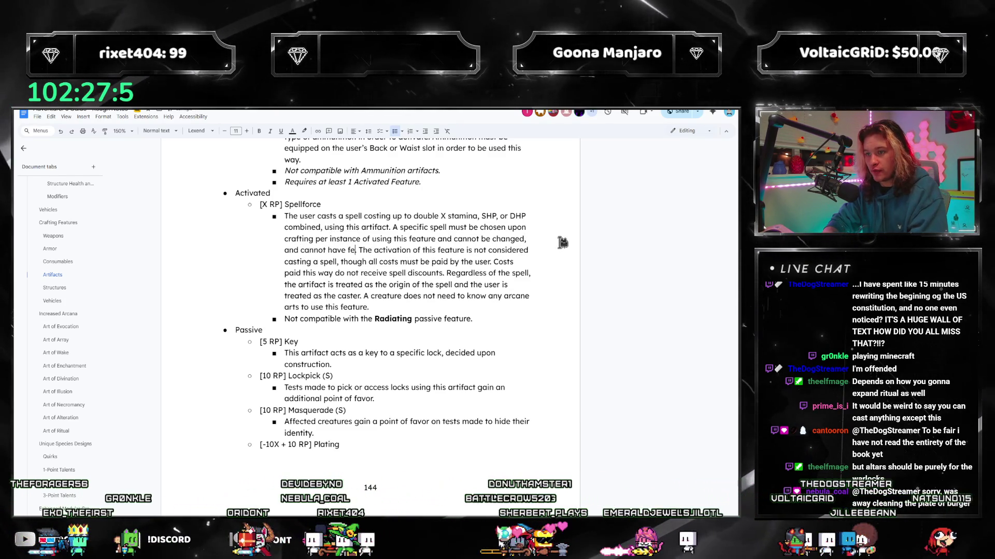
{"action": "type", "text": "e features that would modif"}
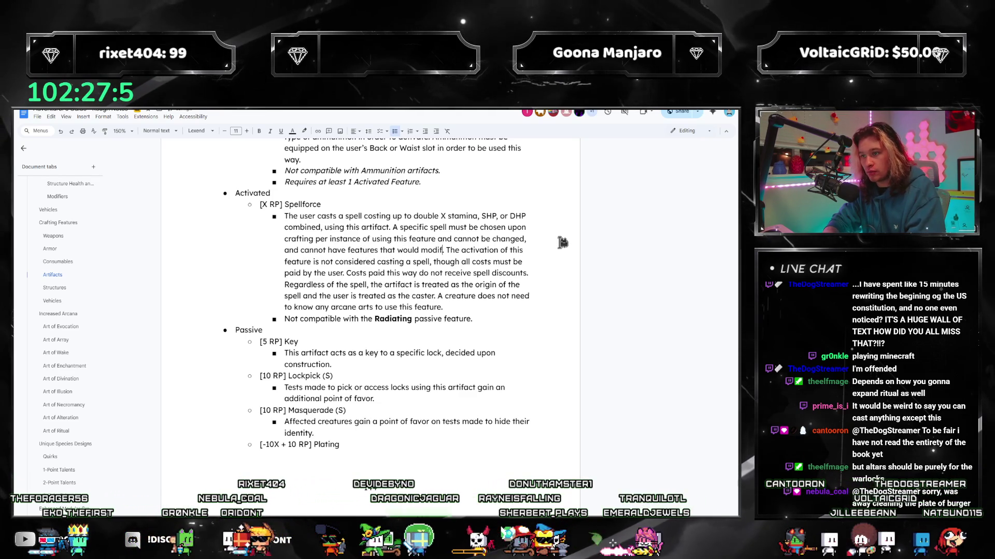
{"action": "type", "text": "y the casting time"}
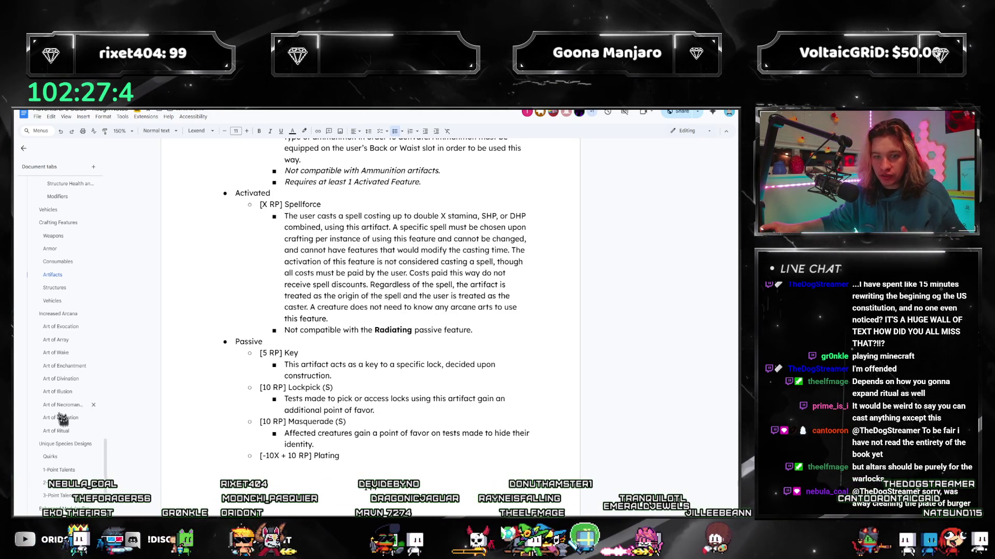
- Jump to Art of Ritual via the sidebar and select '1 minute to cast' in the Chant description
{"action": "left_click", "coordinate": [58, 352]}
{"action": "scroll", "coordinate": [361, 361], "scroll_direction": "down", "scroll_amount": 3}
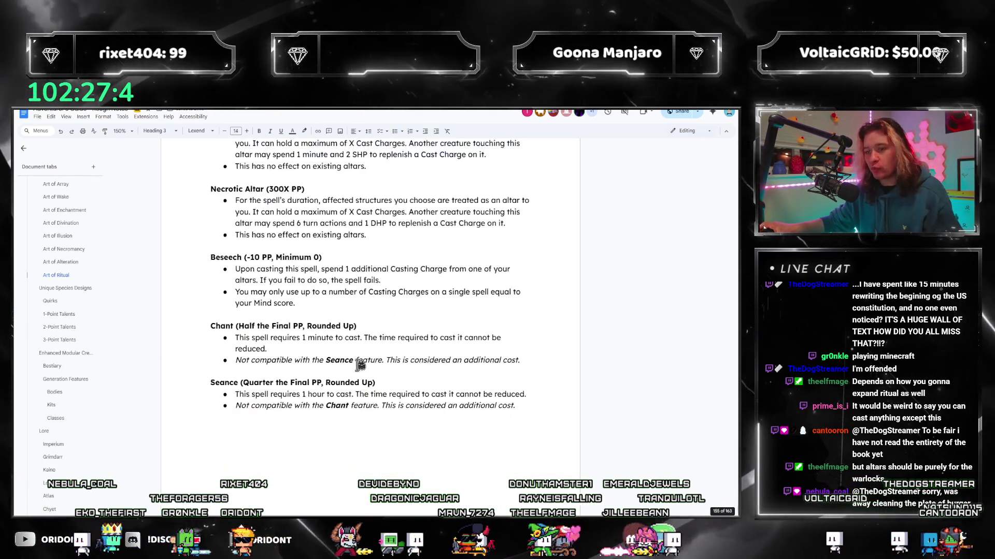
{"action": "left_click_drag", "start_coordinate": [210, 246], "coordinate": [511, 324]}
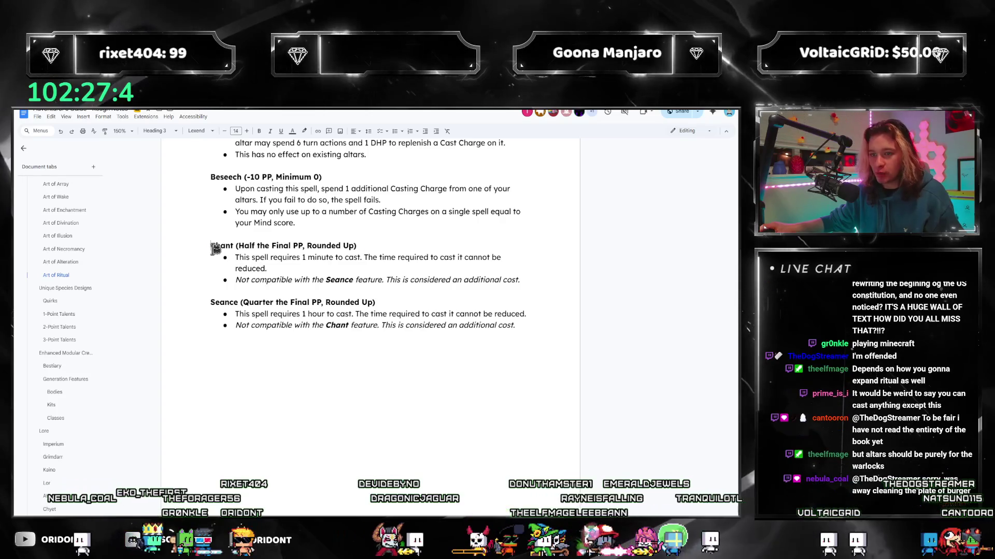
{"action": "left_click", "coordinate": [505, 326]}
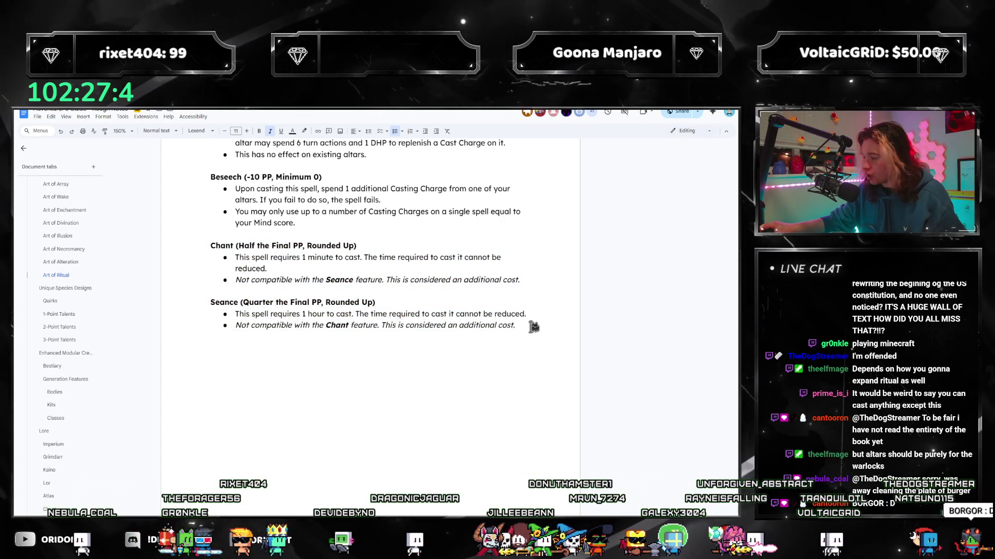
{"action": "scroll", "coordinate": [526, 345], "scroll_direction": "up", "scroll_amount": 2}
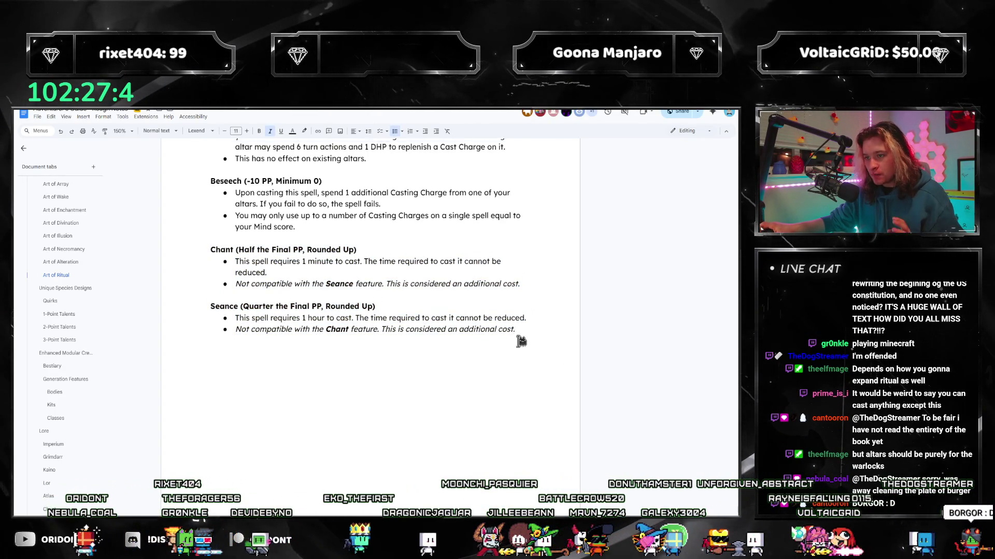
{"action": "left_click", "coordinate": [486, 340]}
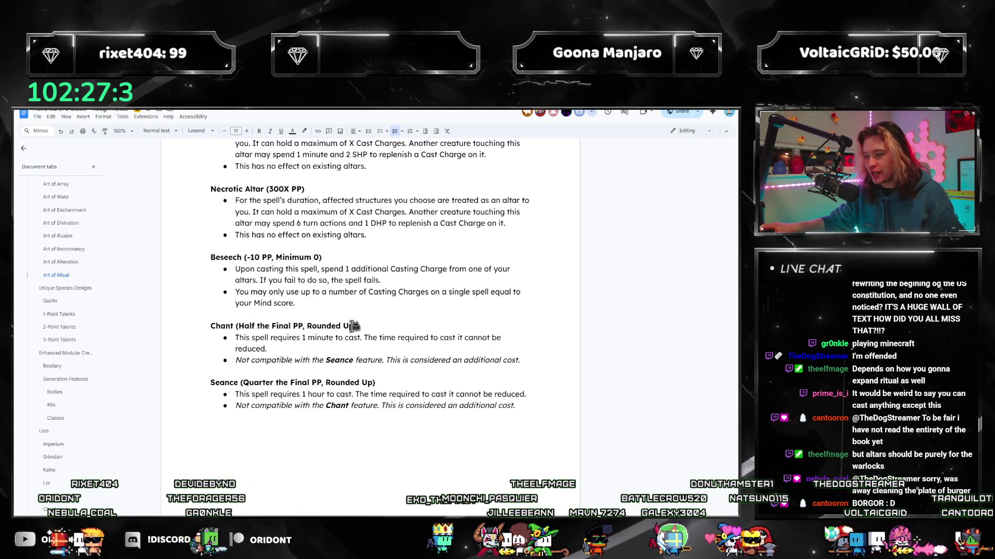
{"action": "left_click_drag", "start_coordinate": [302, 337], "coordinate": [346, 341]}
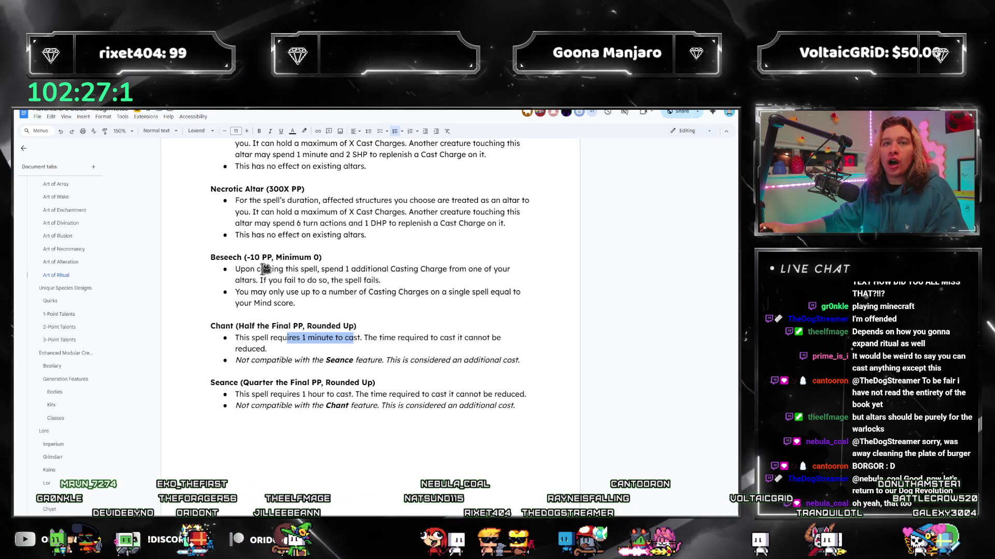
{"action": "scroll", "coordinate": [264, 269], "scroll_direction": "up", "scroll_amount": 3}
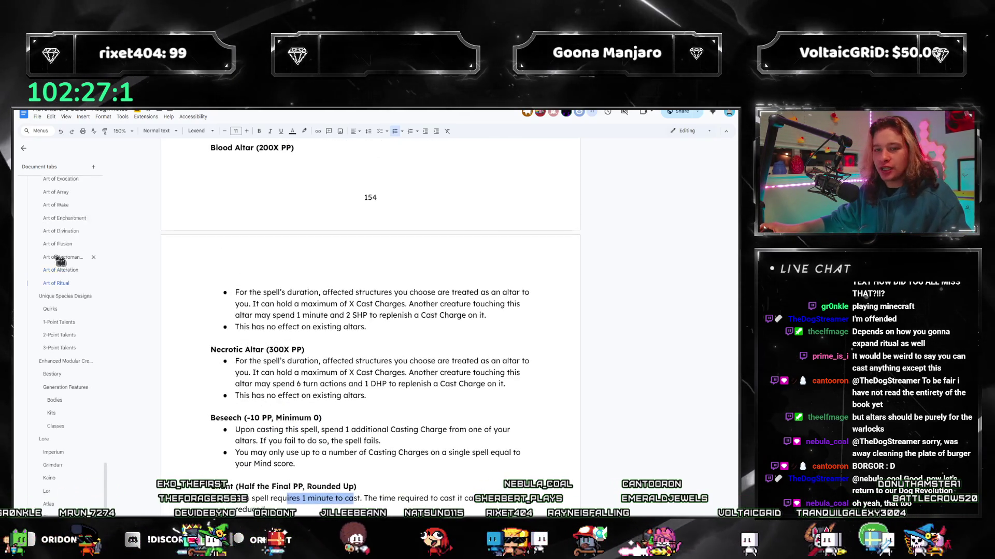
{"action": "scroll", "coordinate": [59, 260], "scroll_direction": "up", "scroll_amount": 3}
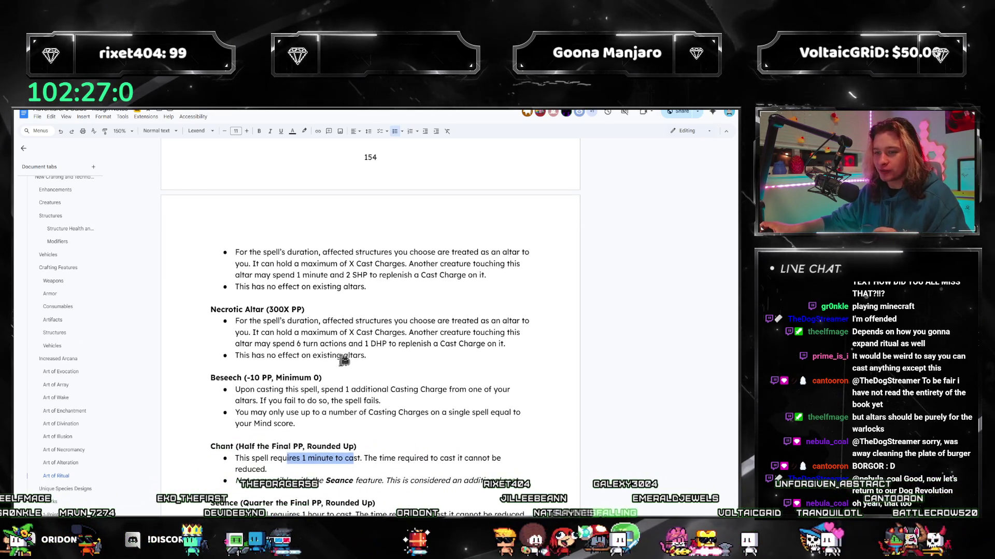
{"action": "scroll", "coordinate": [349, 372], "scroll_direction": "up", "scroll_amount": 4}
{"action": "scroll", "coordinate": [360, 360], "scroll_direction": "up", "scroll_amount": 3}
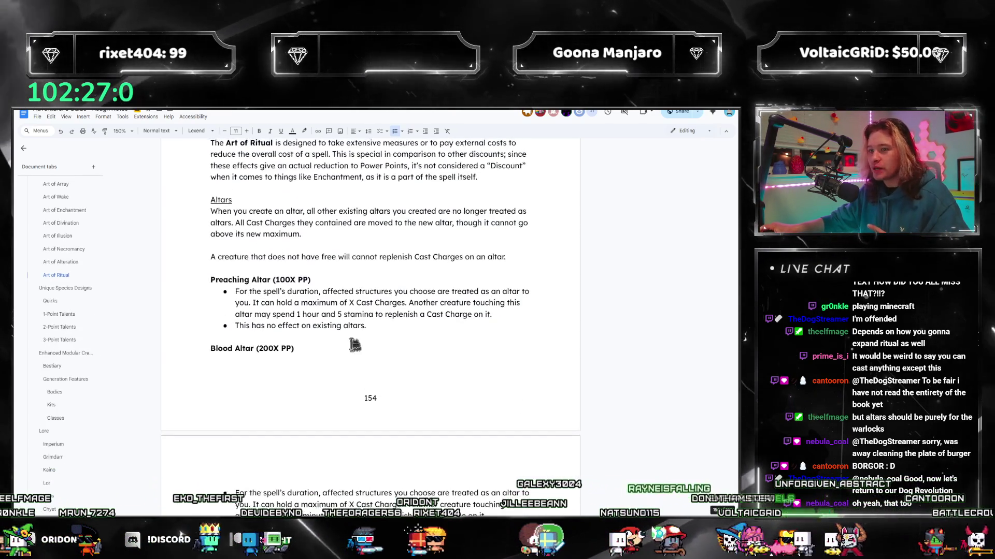
{"action": "scroll", "coordinate": [372, 357], "scroll_direction": "down", "scroll_amount": 1}
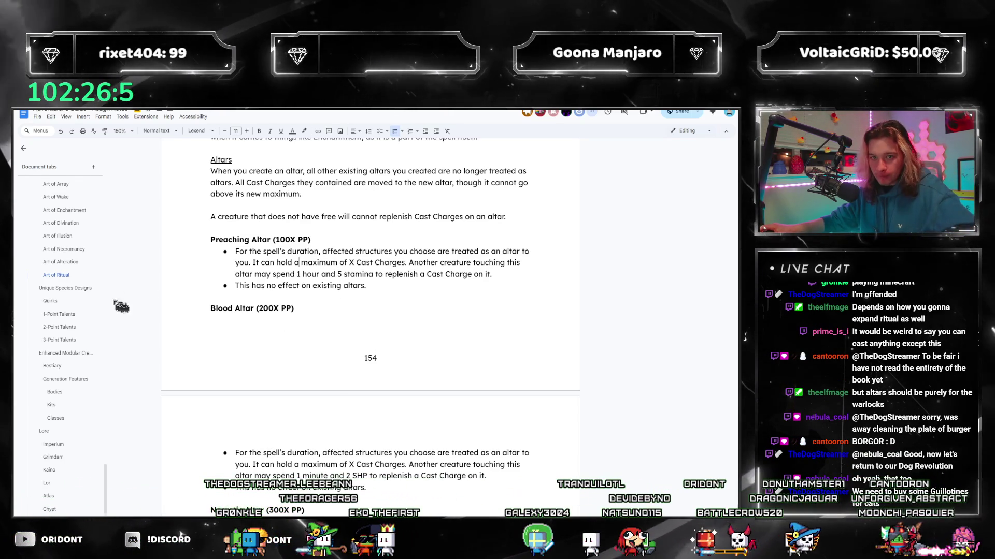
{"action": "scroll", "coordinate": [315, 266], "scroll_direction": "down", "scroll_amount": 1}
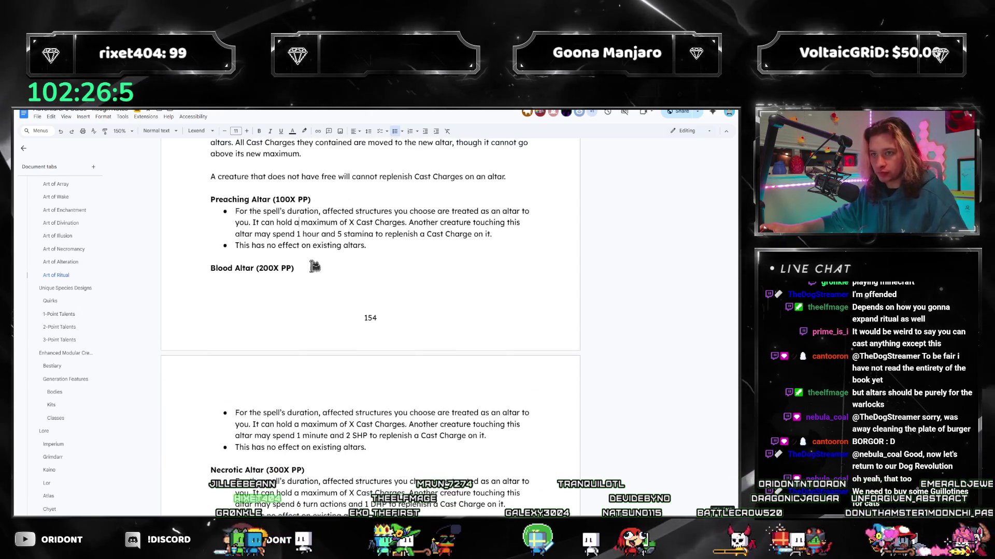
{"action": "scroll", "coordinate": [315, 266], "scroll_direction": "down", "scroll_amount": 1}
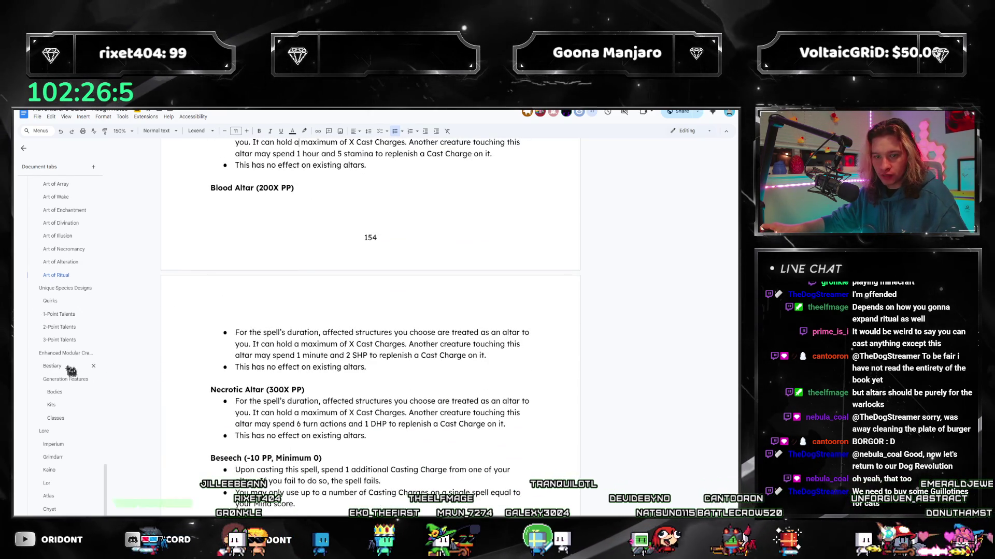
{"action": "scroll", "coordinate": [71, 370], "scroll_direction": "down", "scroll_amount": 5}
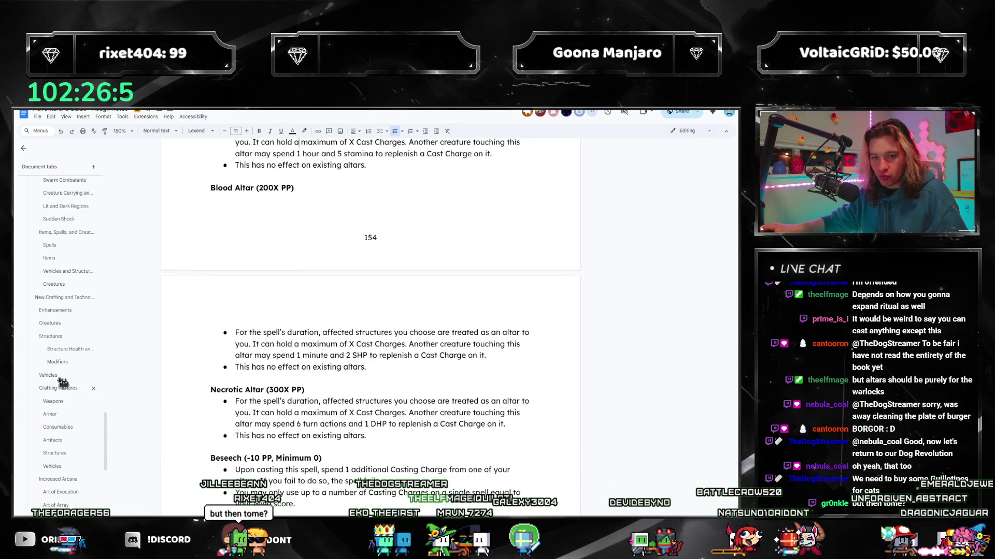
- In Structures, write the summoning-components sentence after 'has in hours.', fix its typos, and select it
{"action": "left_click", "coordinate": [57, 336]}
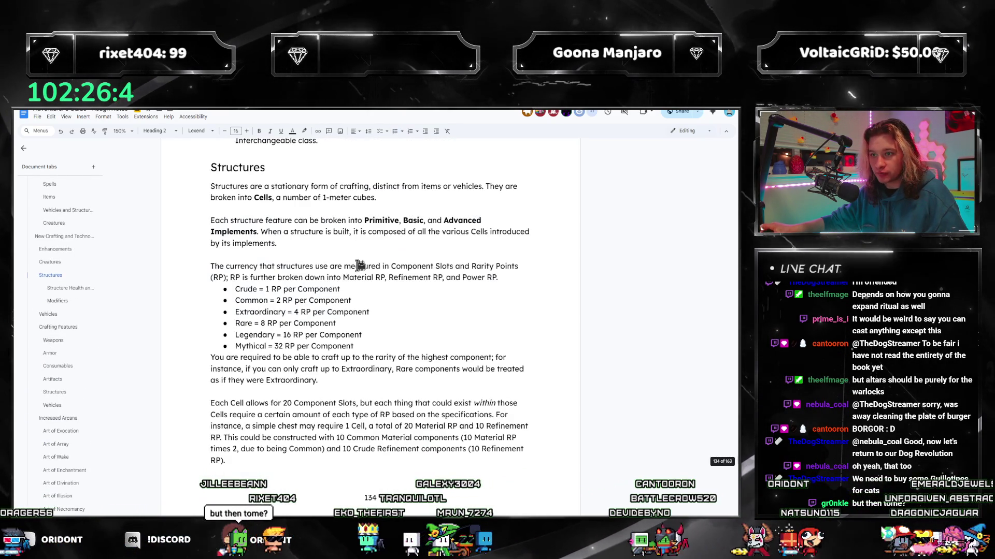
{"action": "scroll", "coordinate": [359, 265], "scroll_direction": "down", "scroll_amount": 2}
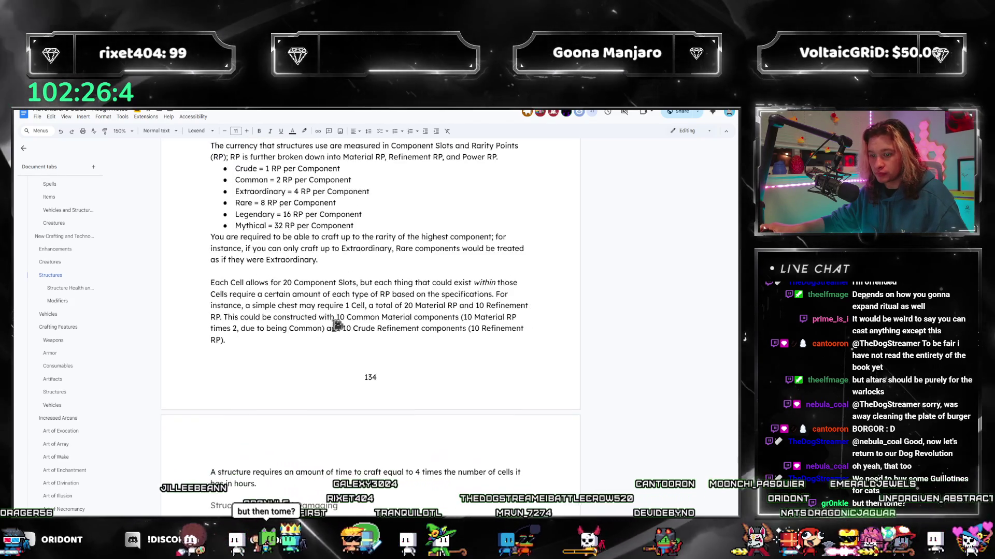
{"action": "scroll", "coordinate": [336, 325], "scroll_direction": "down", "scroll_amount": 5}
{"action": "scroll", "coordinate": [335, 324], "scroll_direction": "down", "scroll_amount": 5}
{"action": "scroll", "coordinate": [314, 259], "scroll_direction": "down", "scroll_amount": 4}
{"action": "scroll", "coordinate": [313, 259], "scroll_direction": "down", "scroll_amount": 3}
{"action": "scroll", "coordinate": [313, 259], "scroll_direction": "up", "scroll_amount": 3}
{"action": "scroll", "coordinate": [314, 272], "scroll_direction": "up", "scroll_amount": 4}
{"action": "scroll", "coordinate": [309, 289], "scroll_direction": "down", "scroll_amount": 2}
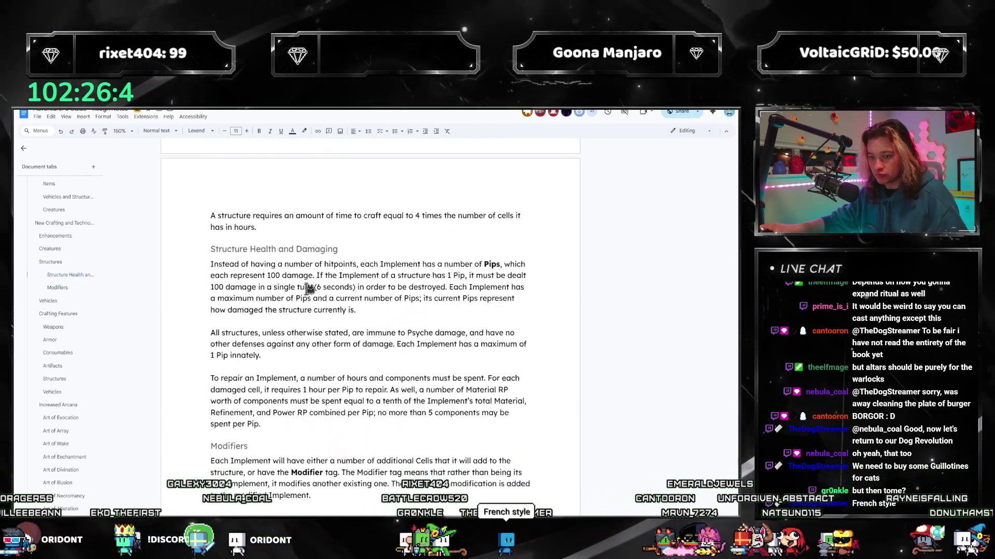
{"action": "scroll", "coordinate": [309, 288], "scroll_direction": "down", "scroll_amount": 3}
{"action": "scroll", "coordinate": [285, 332], "scroll_direction": "up", "scroll_amount": 6}
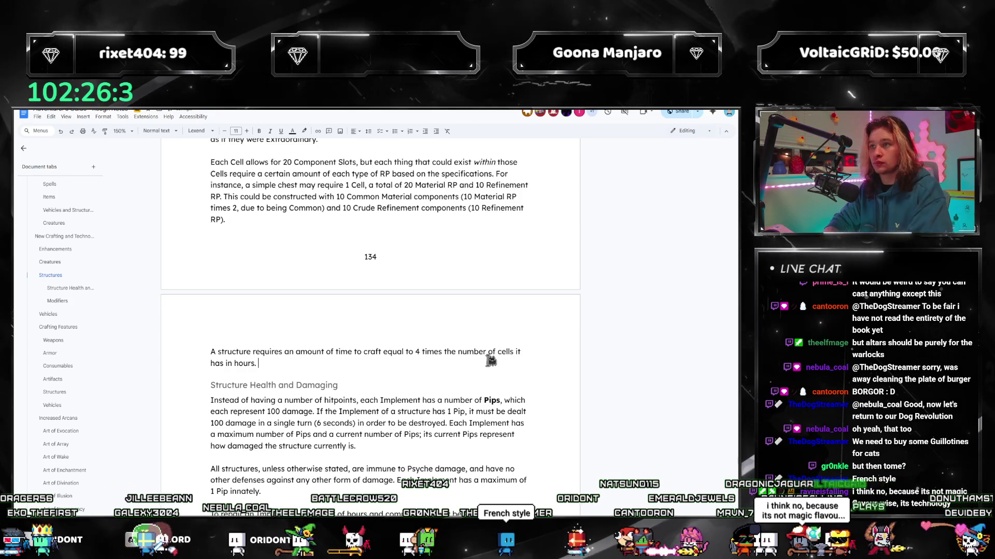
{"action": "type", "text": "If a creature magical"}
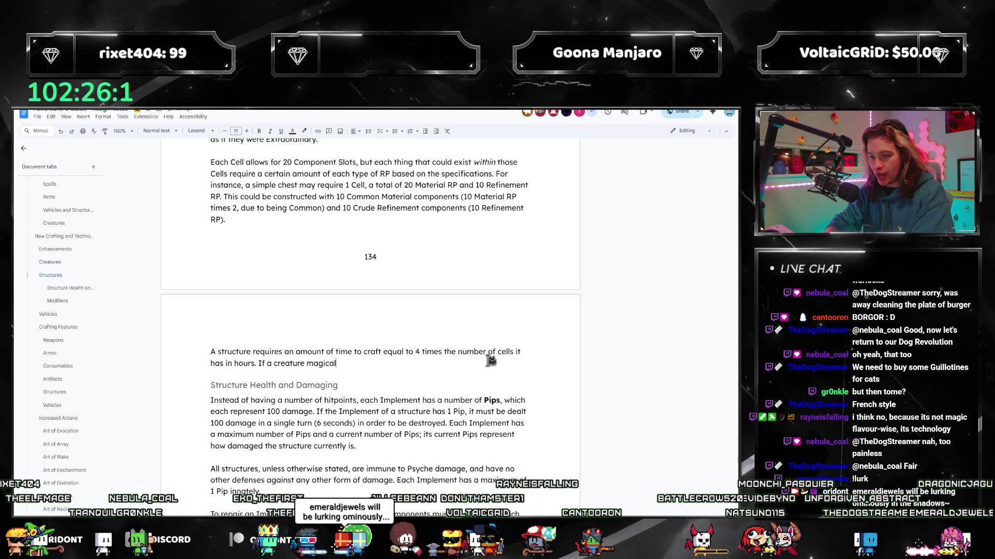
{"action": "key", "text": "BackSpace"}
{"action": "key", "text": "BackSpace"}
{"action": "key", "text": "BackSpace"}
{"action": "key", "text": "BackSpace"}
{"action": "key", "text": "BackSpace"}
{"action": "key", "text": "BackSpace"}
{"action": "key", "text": "BackSpace"}
{"action": "type", "text": "uses a sp"}
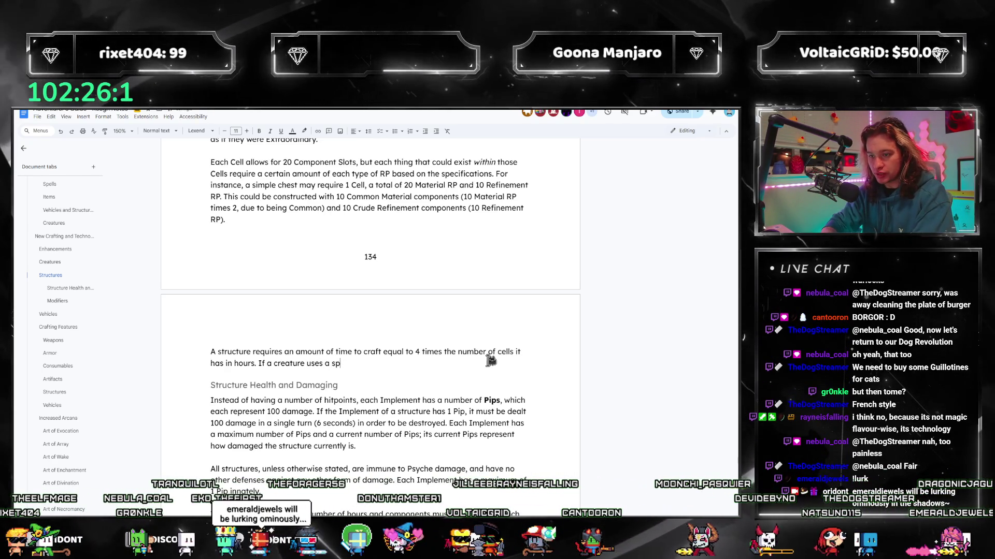
{"action": "type", "text": "ell to summon components, it may summon thos"}
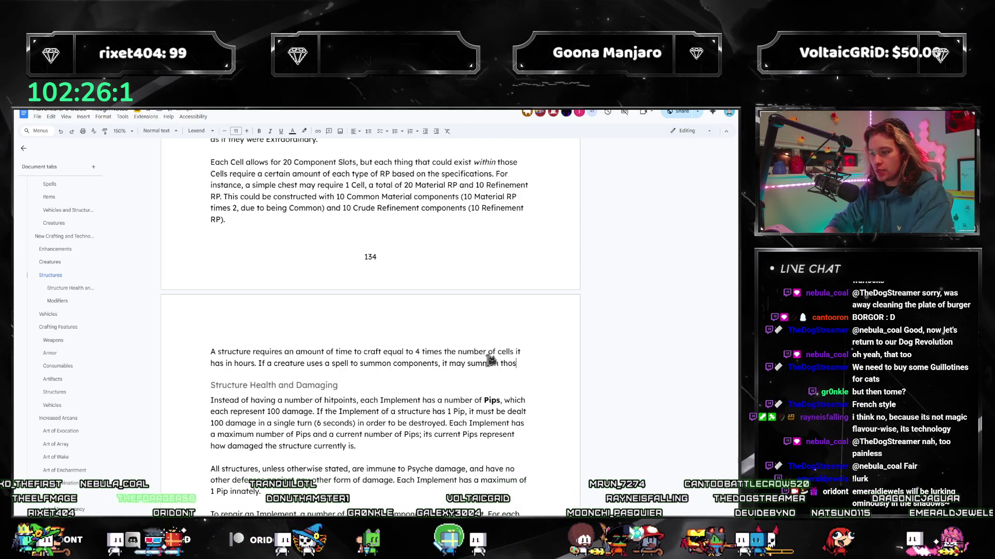
{"action": "type", "text": "e components in"}
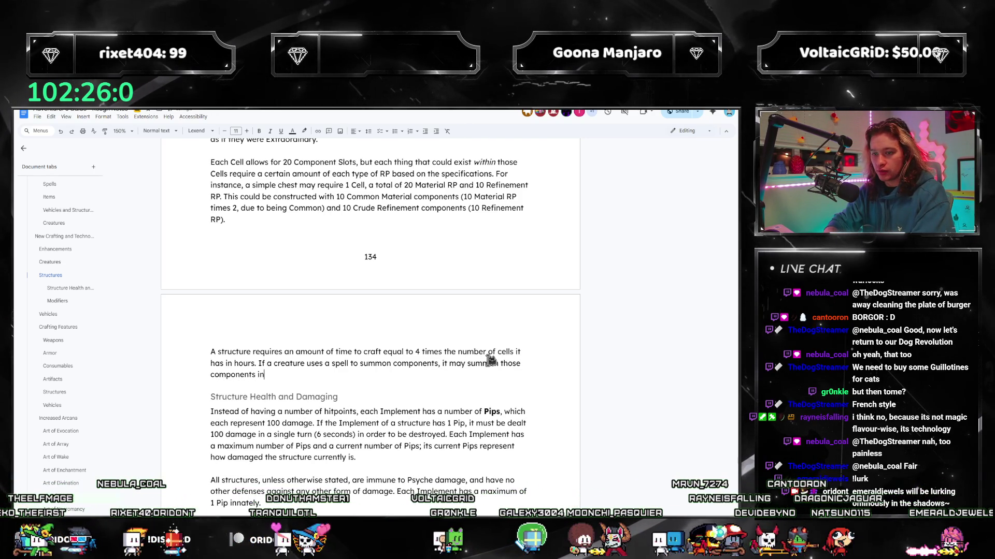
{"action": "key", "text": "BackSpace"}
{"action": "key", "text": "BackSpace"}
{"action": "key", "text": "BackSpace"}
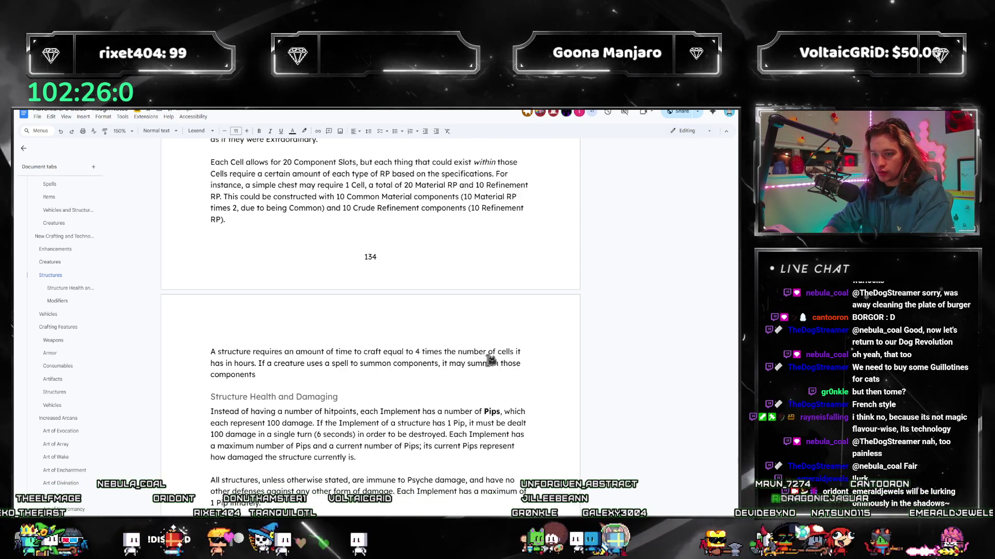
{"action": "type", "text": " into a str"}
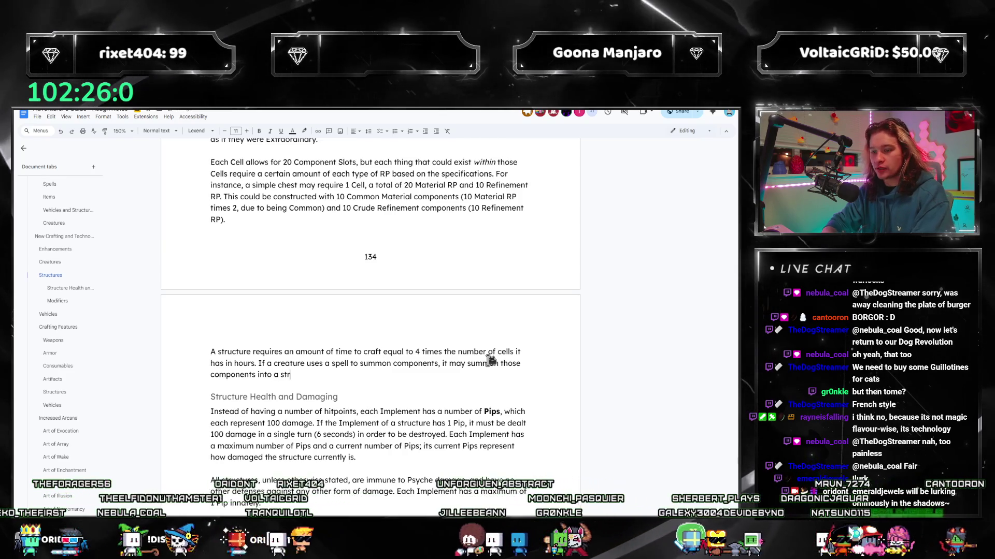
{"action": "type", "text": "ucutr"}
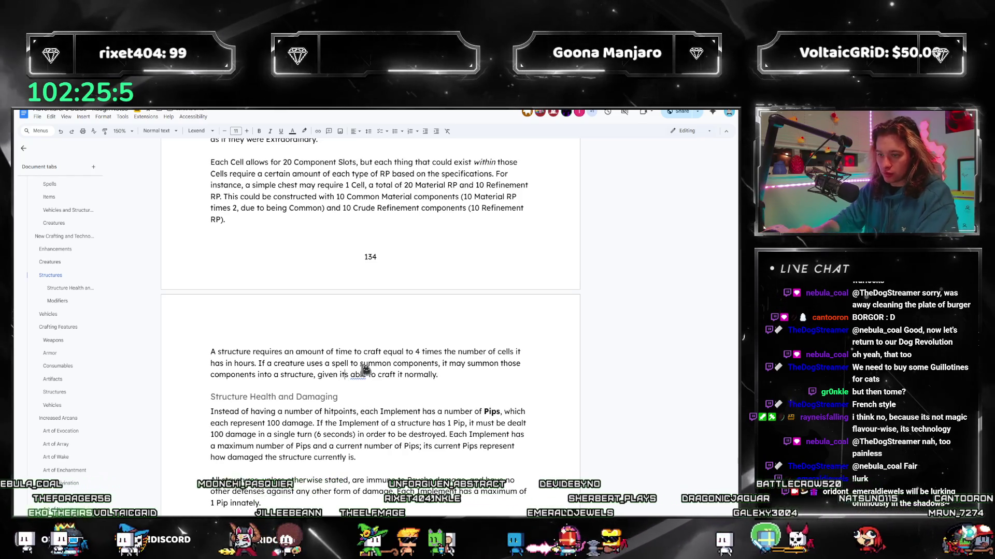
{"action": "type", "text": "'"}
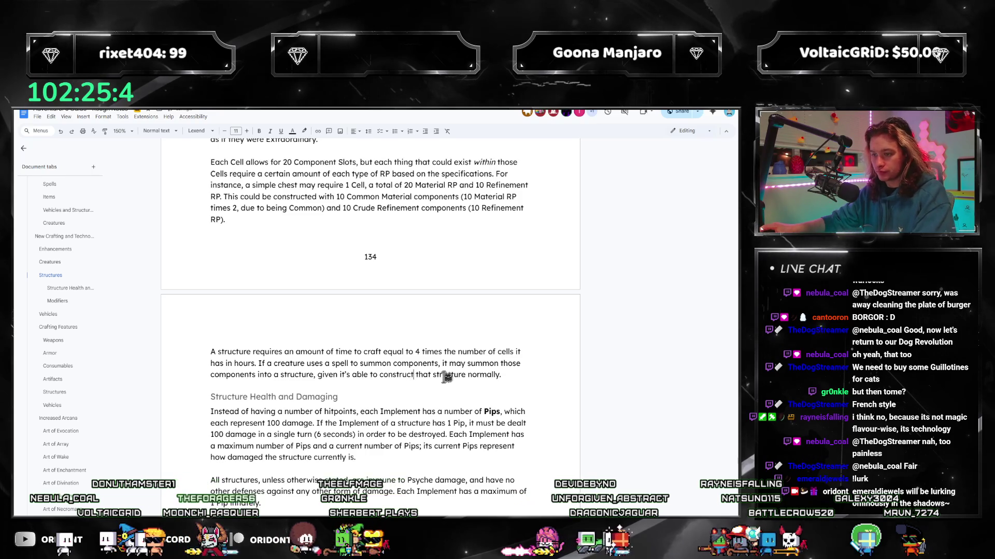
{"action": "type", "text": "e"}
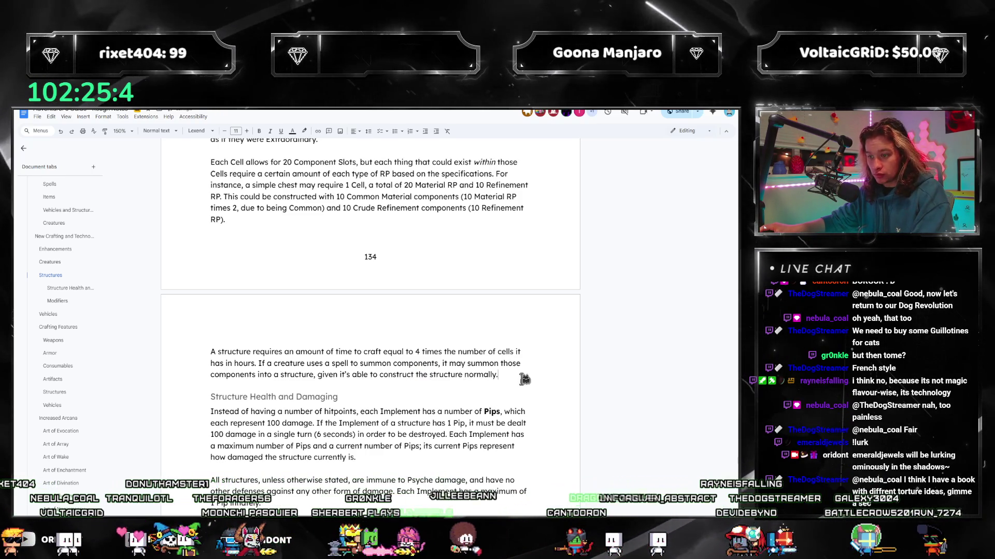
{"action": "left_click_drag", "start_coordinate": [498, 375], "coordinate": [258, 364]}
{"action": "key", "text": "ctrl+c"}
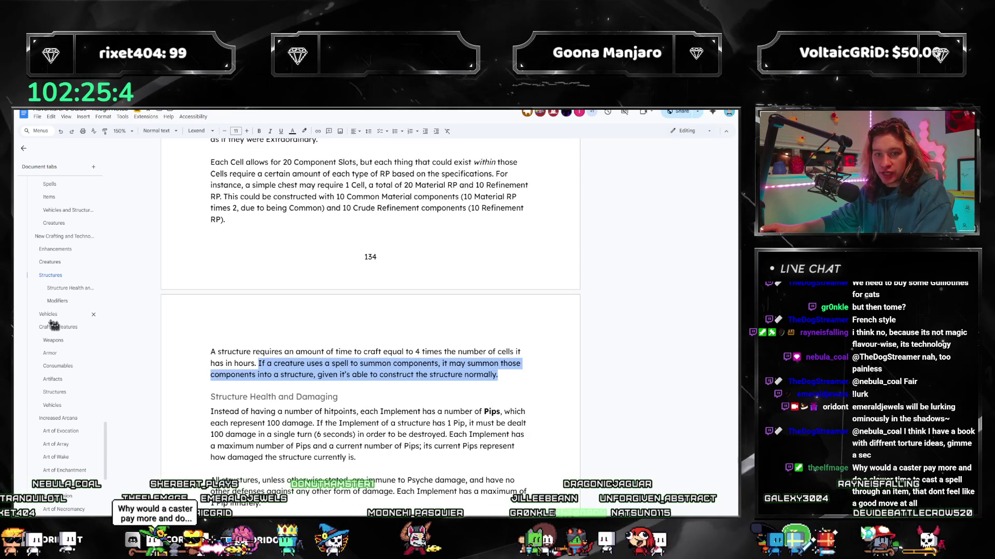
- Paste the summoning sentence into the Vehicles paragraph and swap 'structure' for 'vehicle'
{"action": "left_click", "coordinate": [48, 314]}
{"action": "scroll", "coordinate": [383, 274], "scroll_direction": "down", "scroll_amount": 5}
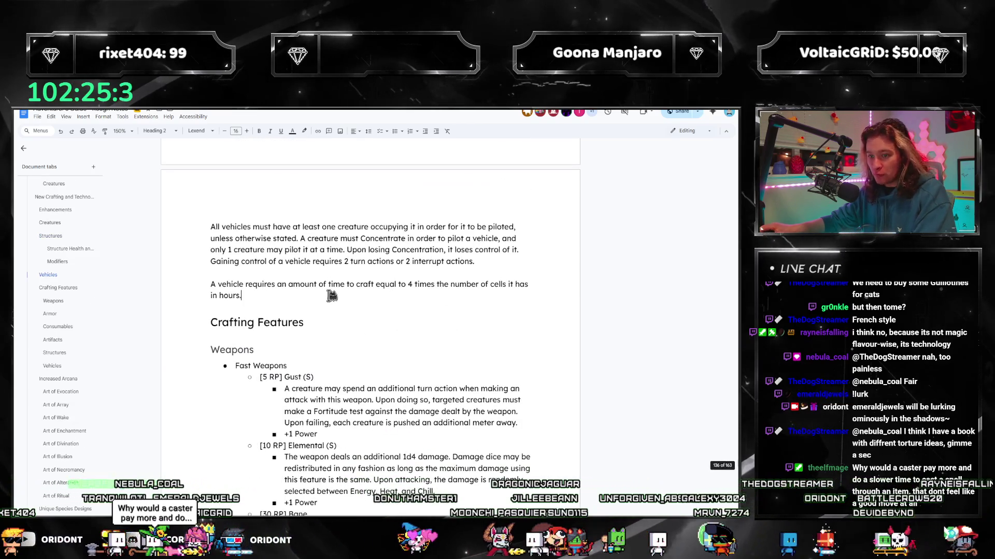
{"action": "key", "text": "ctrl+v"}
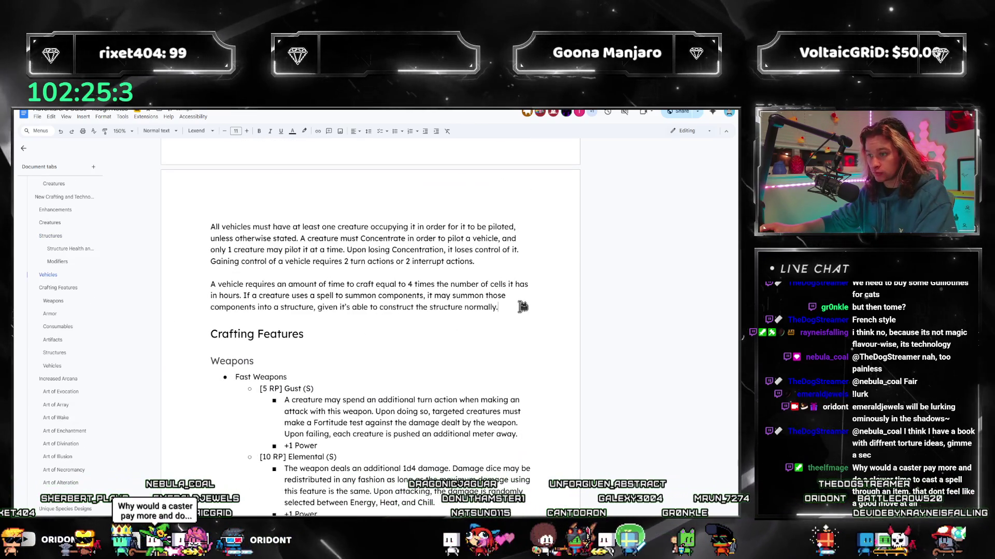
{"action": "double_click", "coordinate": [283, 308]}
{"action": "type", "text": "ve"}
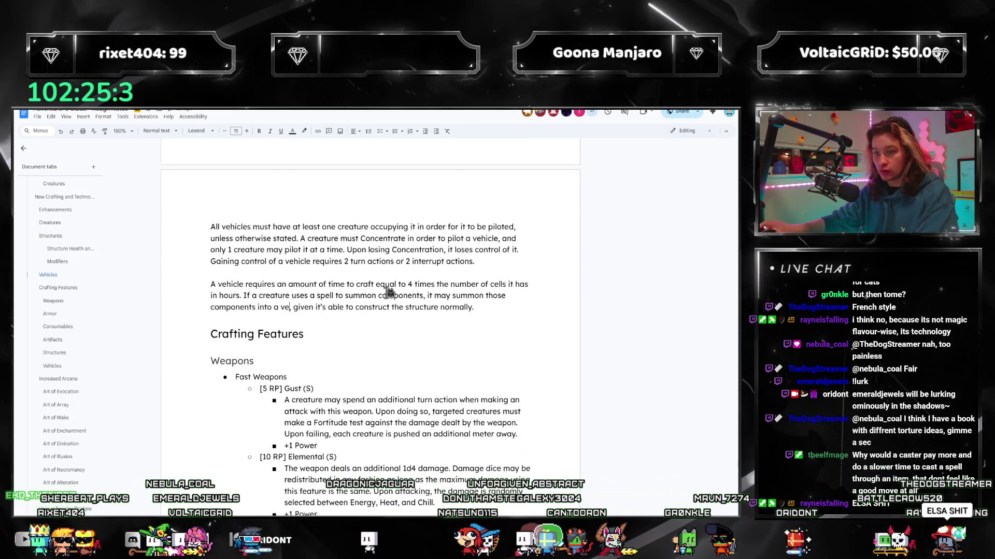
{"action": "type", "text": "hicle,"}
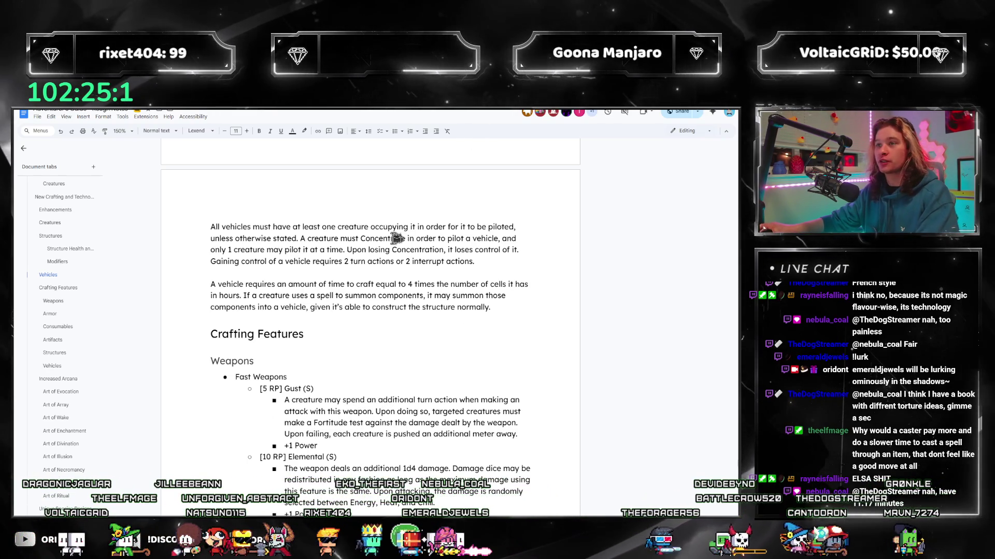
{"action": "scroll", "coordinate": [398, 238], "scroll_direction": "down", "scroll_amount": 3}
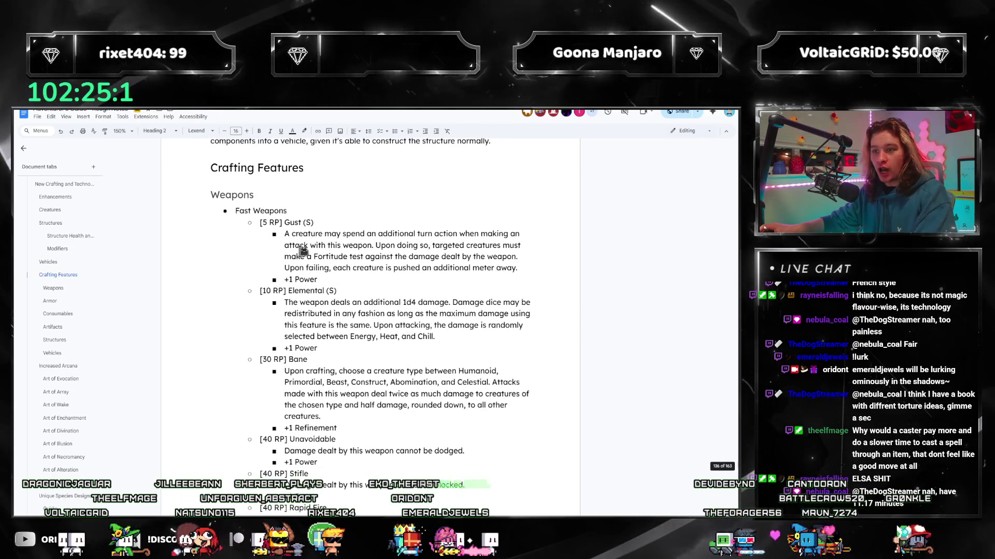
- Jump to the Creatures section and position the cursor after its last bullets
{"action": "left_click", "coordinate": [49, 210]}
{"action": "scroll", "coordinate": [368, 312], "scroll_direction": "down", "scroll_amount": 4}
{"action": "scroll", "coordinate": [365, 311], "scroll_direction": "down", "scroll_amount": 4}
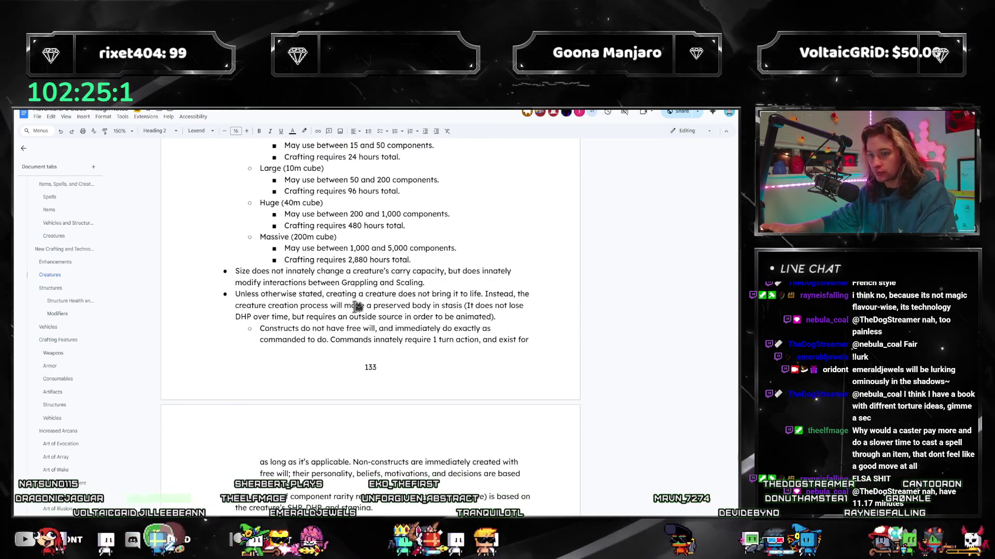
{"action": "scroll", "coordinate": [358, 309], "scroll_direction": "down", "scroll_amount": 4}
{"action": "left_click", "coordinate": [328, 428]}
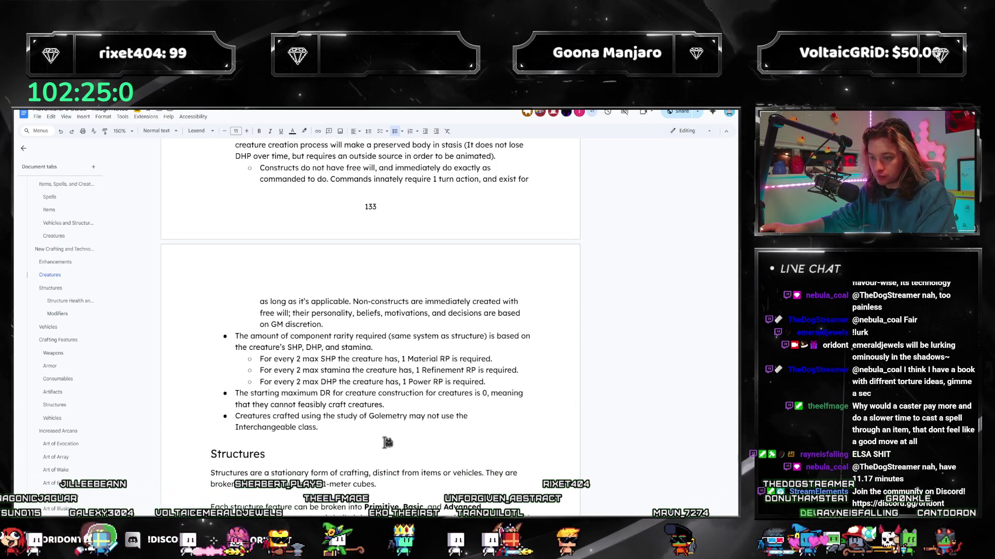
{"action": "left_click", "coordinate": [444, 404]}
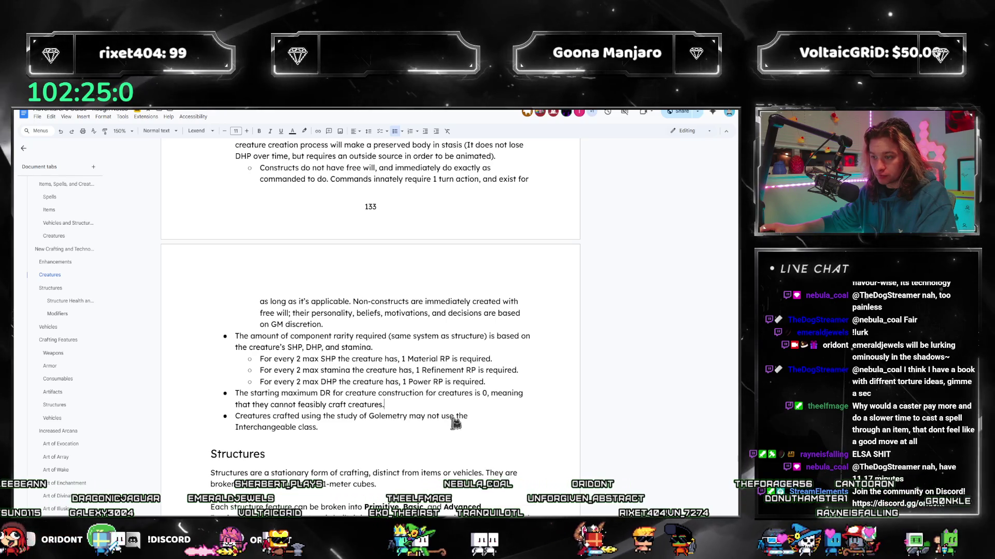
- Add a new Creatures bullet and paste the summoning-components sentence into it
{"action": "left_click", "coordinate": [371, 427]}
{"action": "key", "text": "Return"}
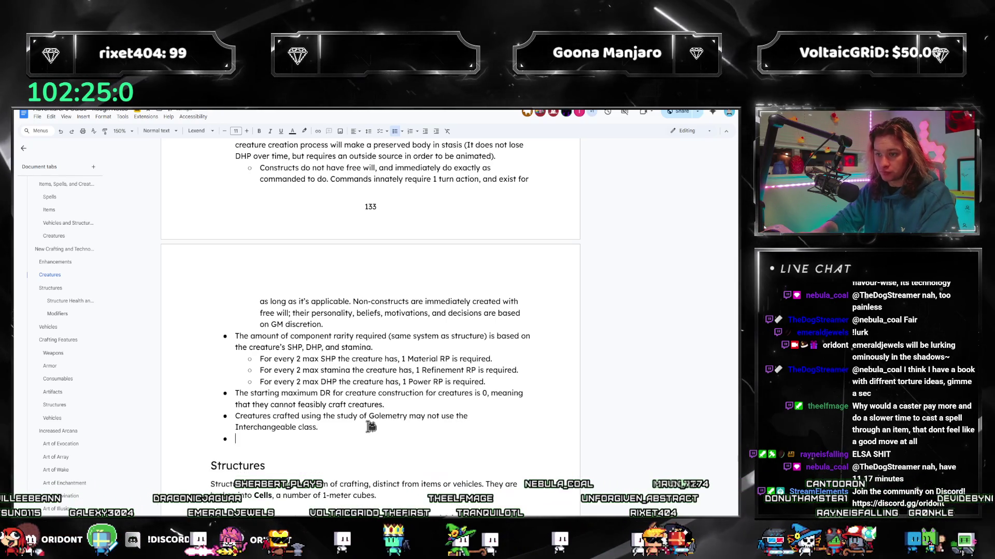
{"action": "key", "text": "ctrl+v"}
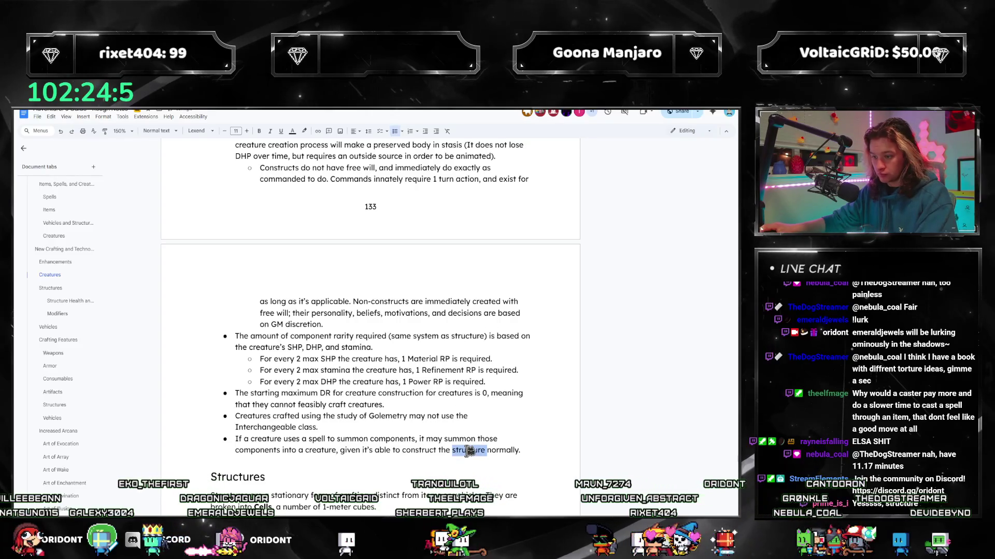
{"action": "type", "text": "creature"}
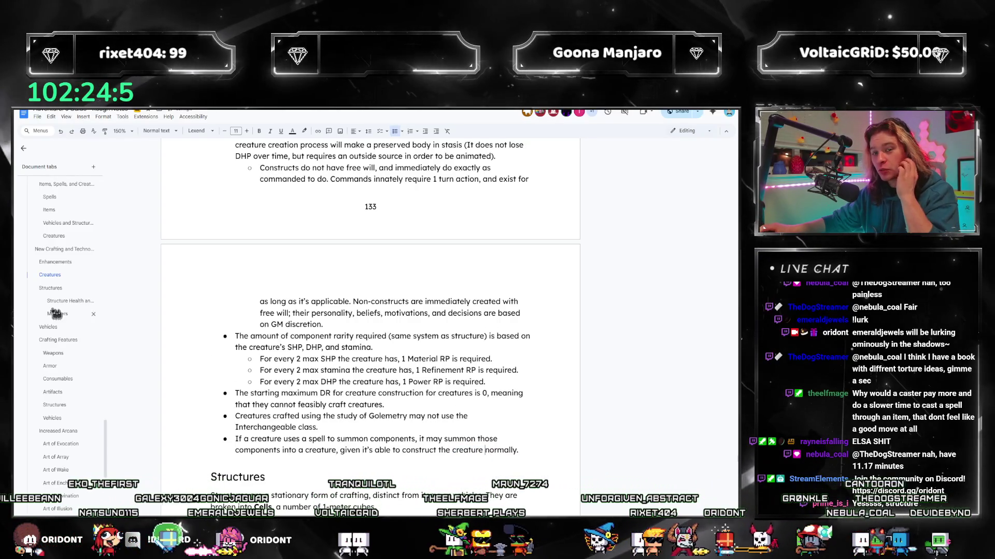
{"action": "scroll", "coordinate": [370, 350], "scroll_direction": "down", "scroll_amount": 10}
{"action": "scroll", "coordinate": [370, 349], "scroll_direction": "down", "scroll_amount": 10}
{"action": "scroll", "coordinate": [479, 369], "scroll_direction": "down", "scroll_amount": 5}
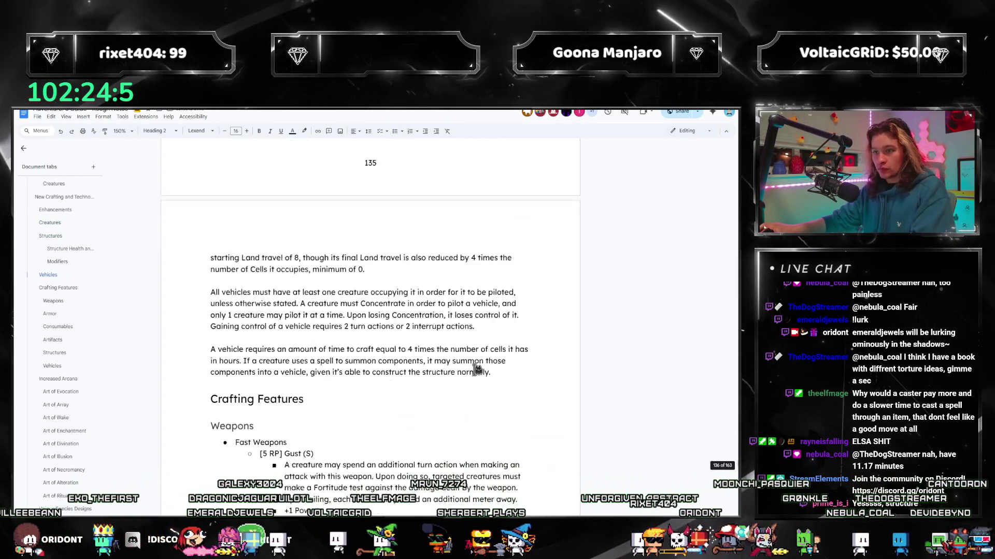
{"action": "scroll", "coordinate": [477, 369], "scroll_direction": "down", "scroll_amount": 8}
{"action": "scroll", "coordinate": [466, 389], "scroll_direction": "up", "scroll_amount": 8}
{"action": "scroll", "coordinate": [455, 423], "scroll_direction": "up", "scroll_amount": 1}
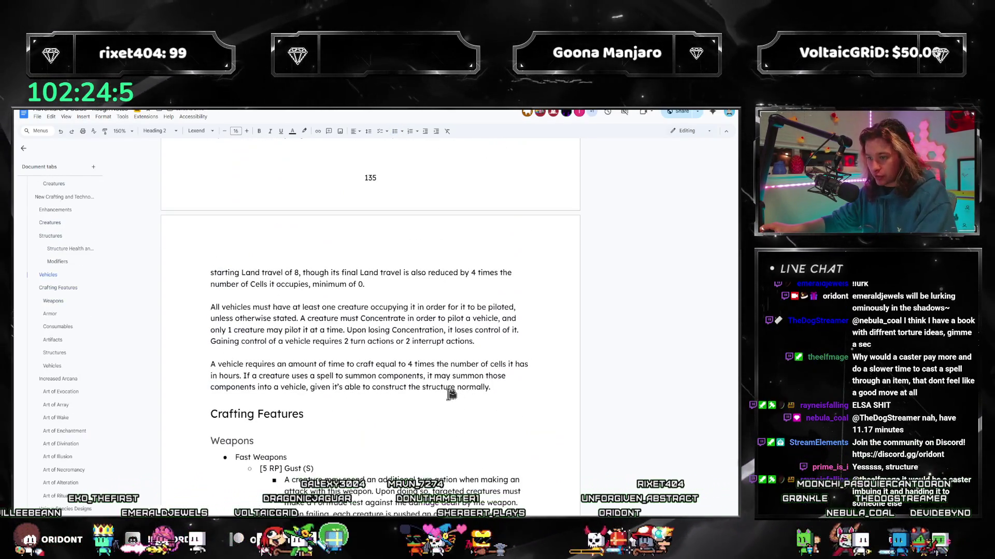
{"action": "type", "text": "vehicle"}
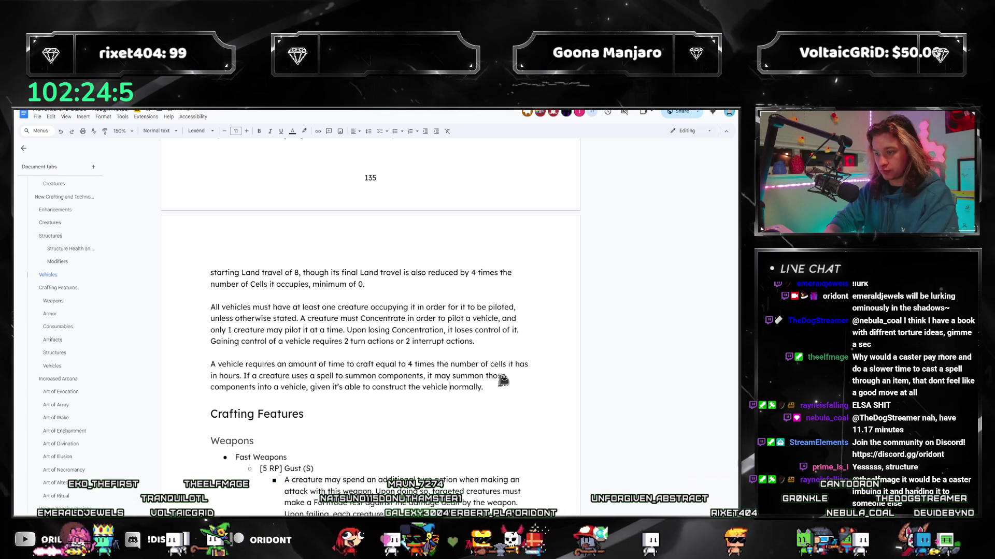
{"action": "scroll", "coordinate": [295, 345], "scroll_direction": "up", "scroll_amount": 5}
{"action": "scroll", "coordinate": [296, 345], "scroll_direction": "up", "scroll_amount": 5}
{"action": "scroll", "coordinate": [69, 308], "scroll_direction": "down", "scroll_amount": 5}
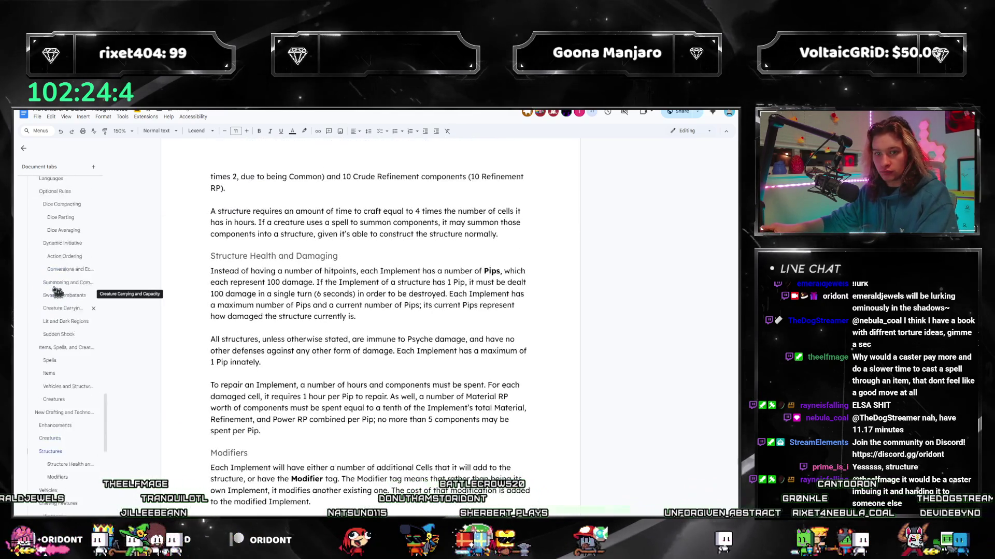
{"action": "scroll", "coordinate": [69, 307], "scroll_direction": "down", "scroll_amount": 3}
{"action": "scroll", "coordinate": [69, 308], "scroll_direction": "down", "scroll_amount": 5}
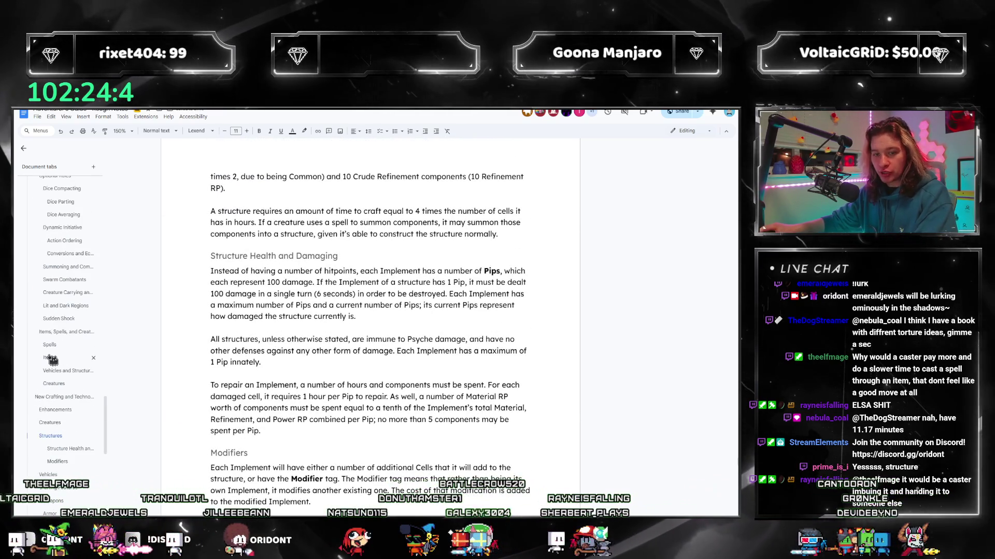
- Revisit Vehicles and Structures to make the paragraph read 'construct the vehicle normally', then jump to Artifacts
{"action": "left_click", "coordinate": [54, 361]}
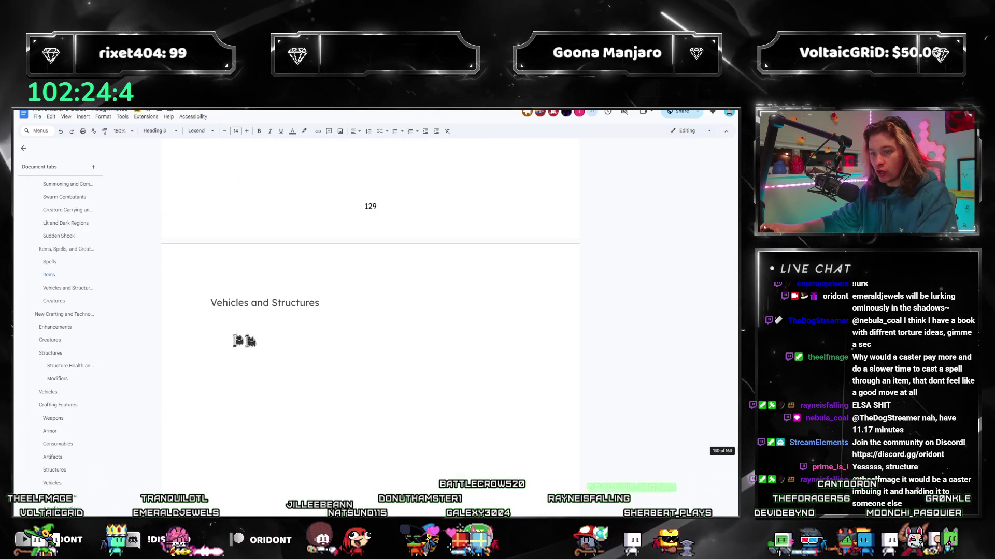
{"action": "scroll", "coordinate": [63, 375], "scroll_direction": "down", "scroll_amount": 5}
{"action": "scroll", "coordinate": [64, 375], "scroll_direction": "down", "scroll_amount": 3}
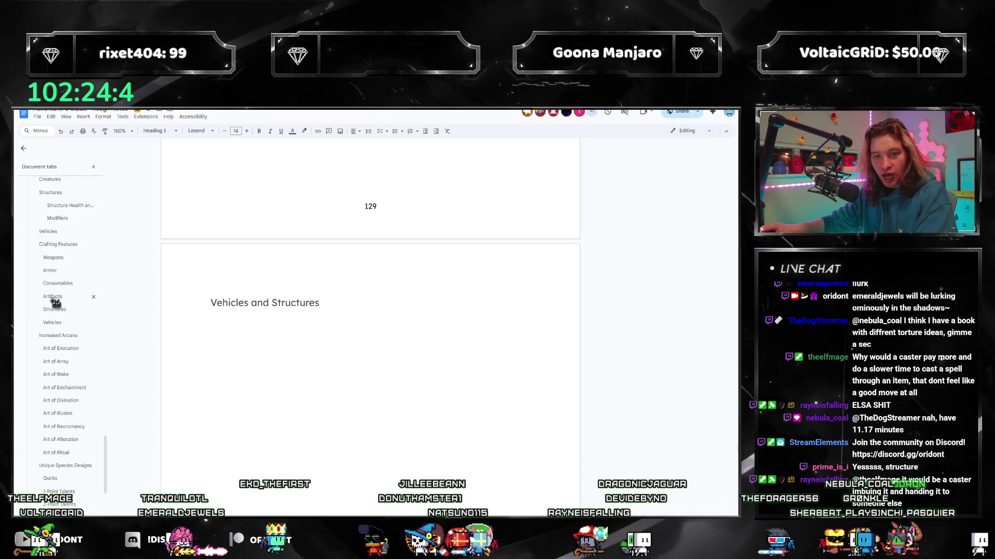
{"action": "left_click", "coordinate": [53, 296]}
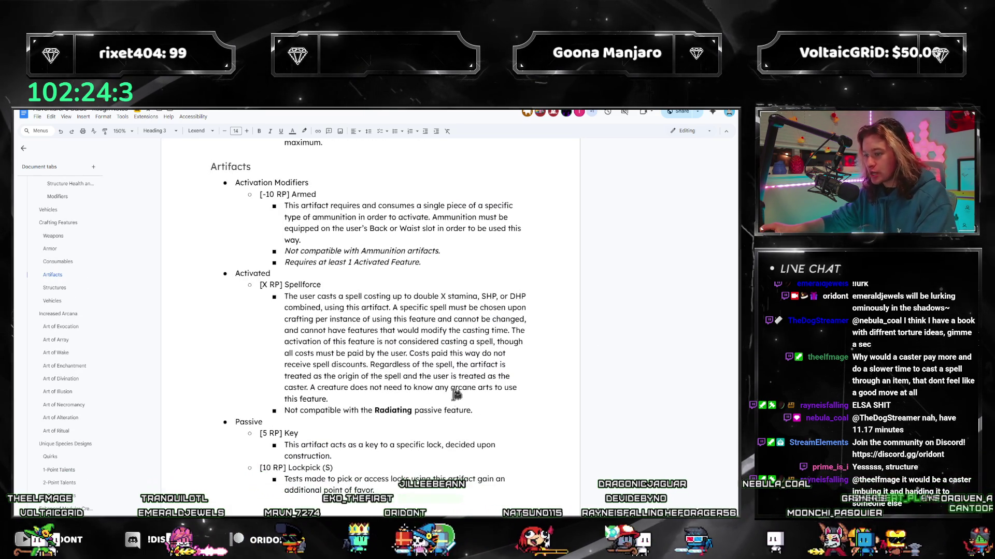
- Place the cursor in the Artifacts text at the 40 RP entry before Aethervision to retype its name
{"action": "left_click", "coordinate": [523, 284]}
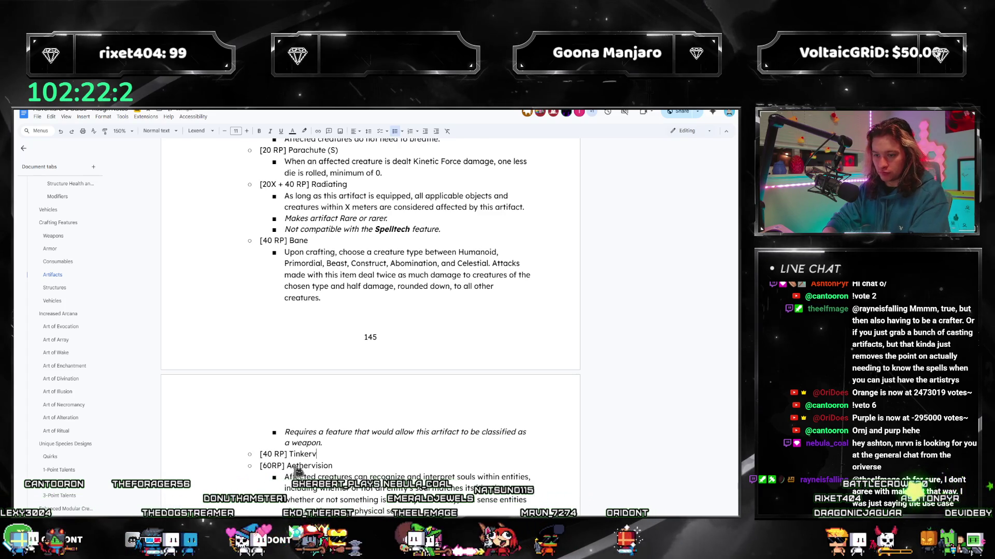
{"action": "type", "text": "eil"}
- Add sub-bullets under Tinkerveil with the italic 'requires Spelltech or Spellforce' line
{"action": "key", "text": "Return"}
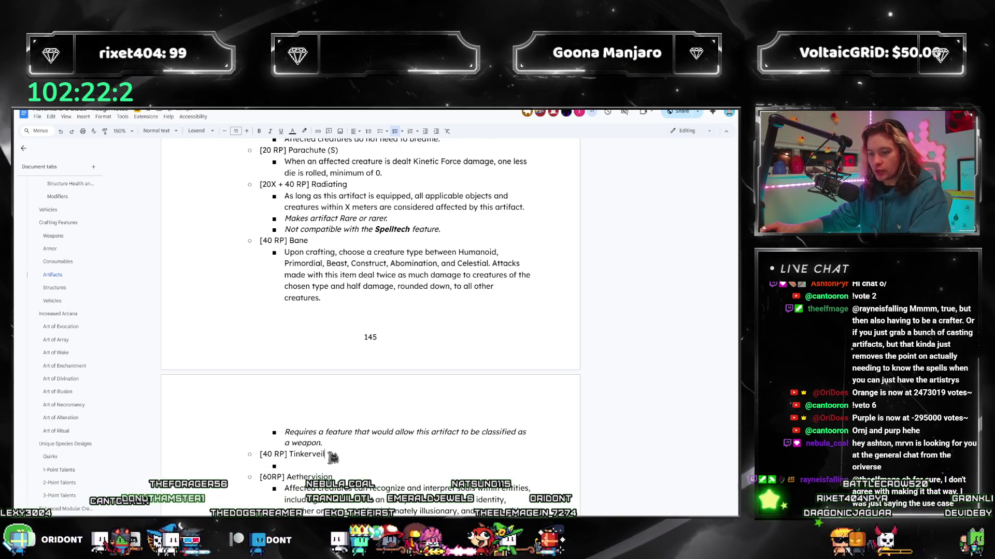
{"action": "left_click", "coordinate": [323, 443]}
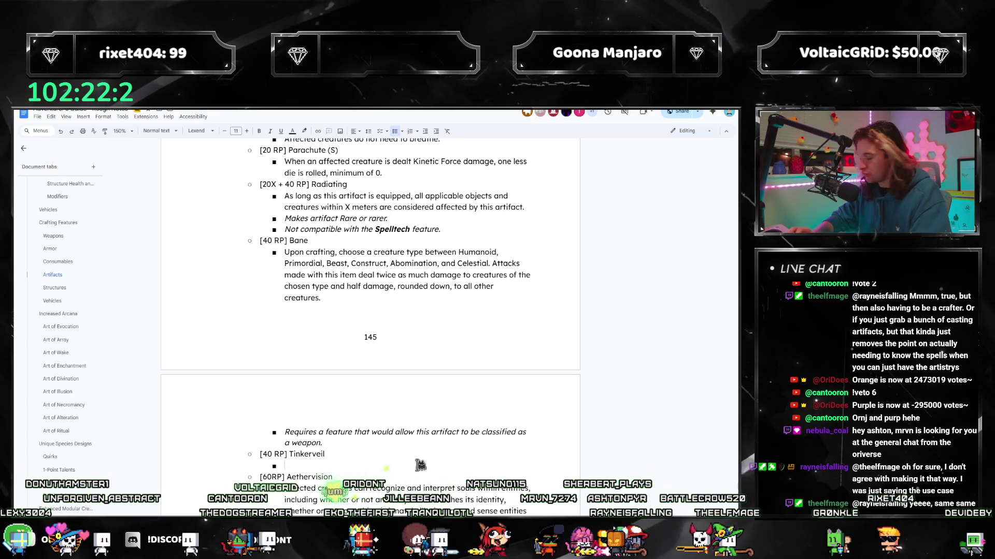
{"action": "scroll", "coordinate": [416, 426], "scroll_direction": "down", "scroll_amount": 1}
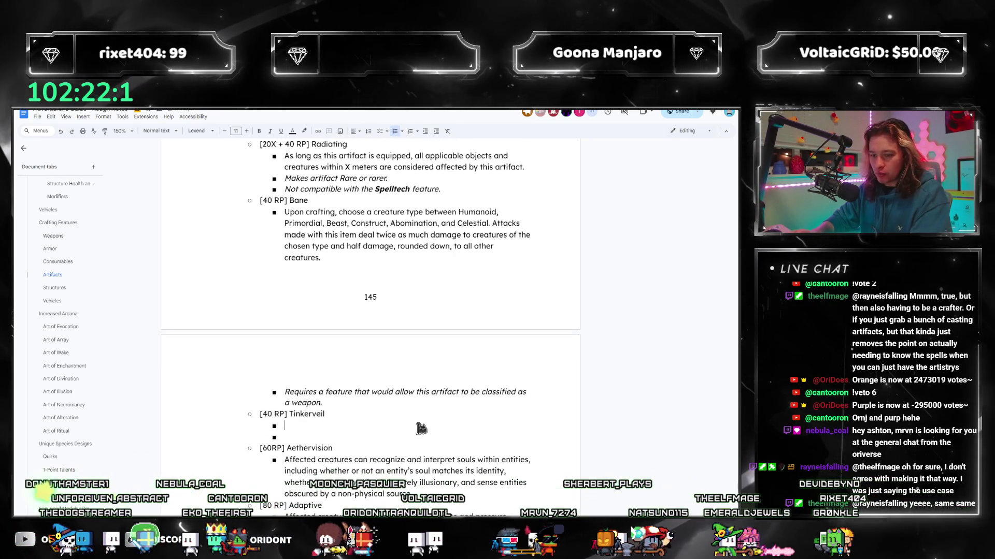
{"action": "key", "text": "Return"}
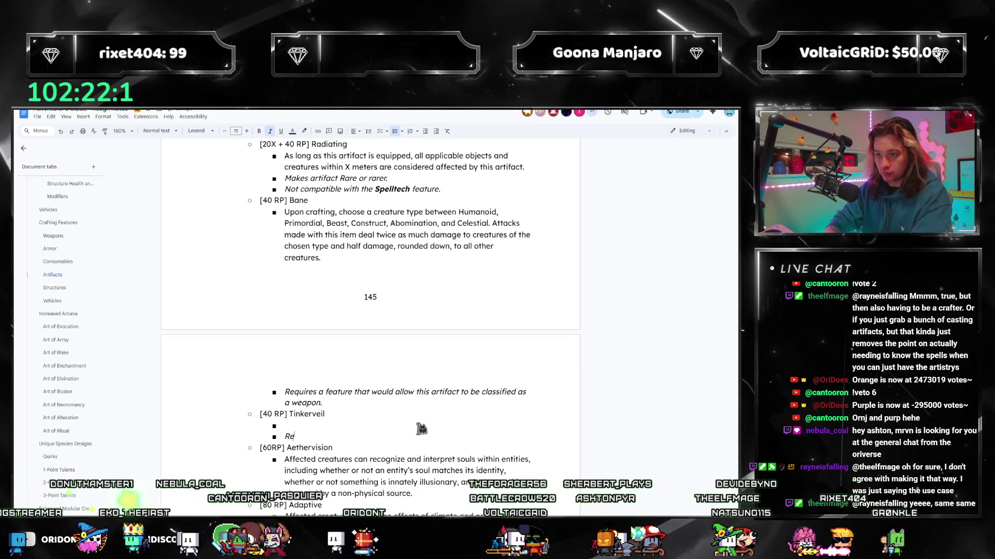
{"action": "type", "text": "Requires the Spelltech or"}
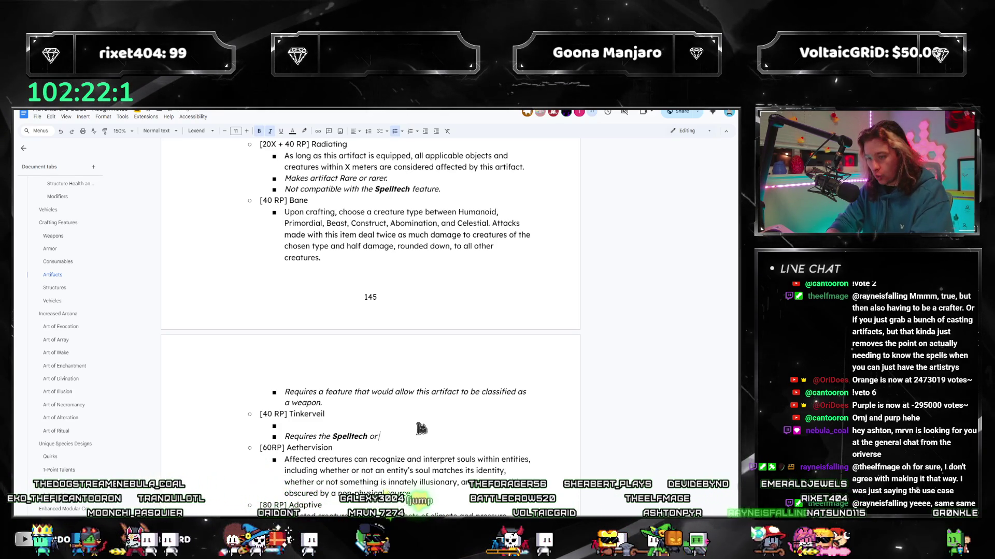
{"action": "type", "text": "lforce feature."}
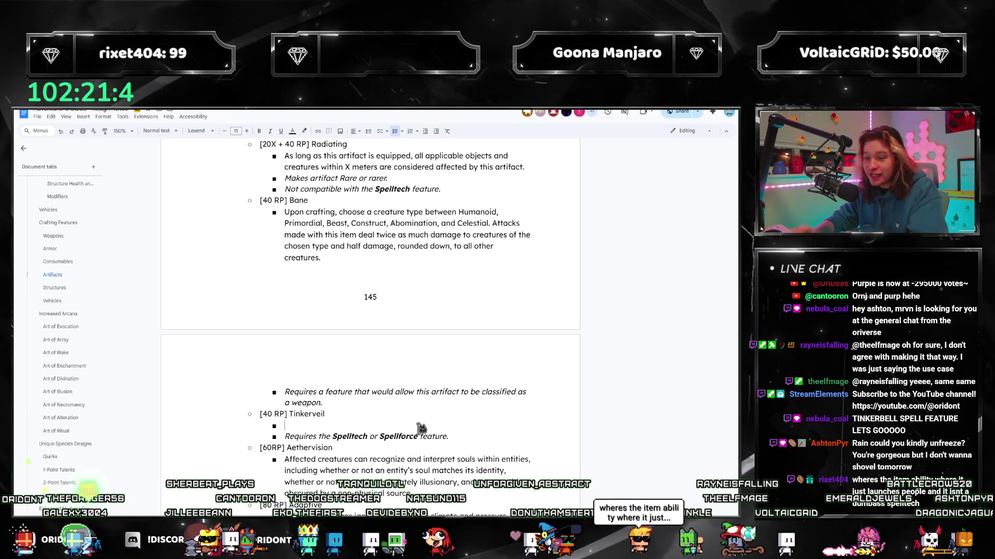
- Change the Tinkerveil cost from [40 RP] to [50 RP]
{"action": "key", "text": "Home"}
{"action": "key", "text": "Right"}
{"action": "key", "text": "Delete"}
{"action": "type", "text": "5"}
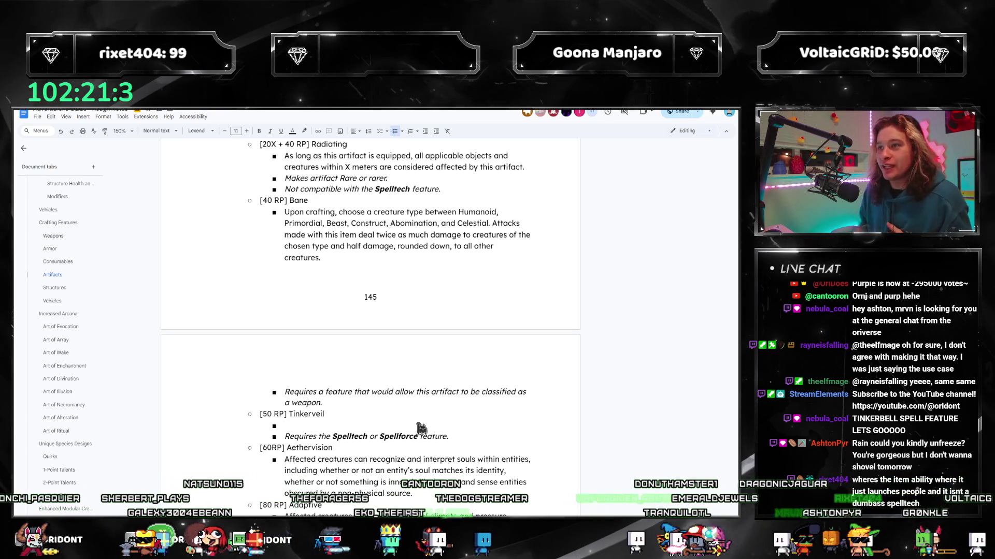
{"action": "scroll", "coordinate": [421, 429], "scroll_direction": "up", "scroll_amount": 2}
{"action": "scroll", "coordinate": [404, 389], "scroll_direction": "up", "scroll_amount": 4}
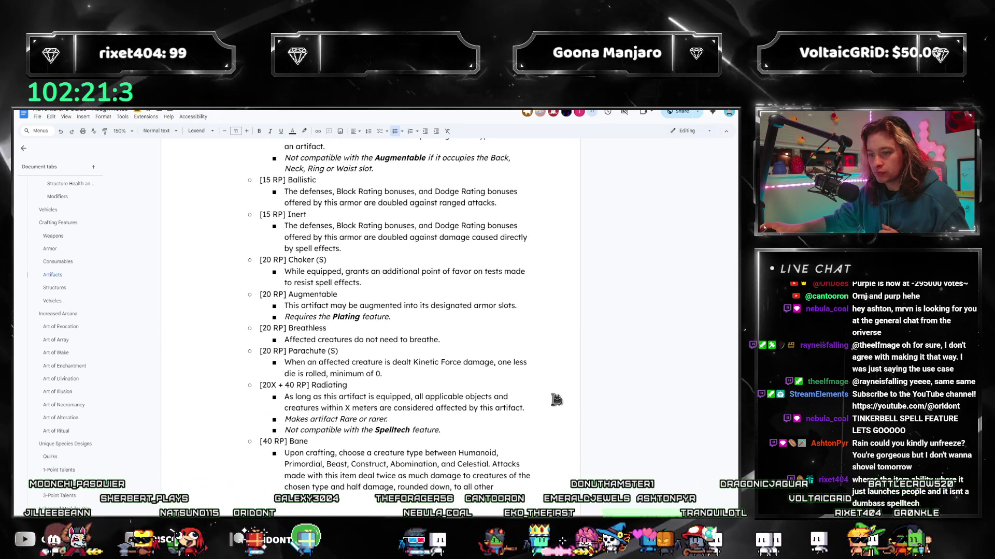
{"action": "scroll", "coordinate": [423, 368], "scroll_direction": "up", "scroll_amount": 3}
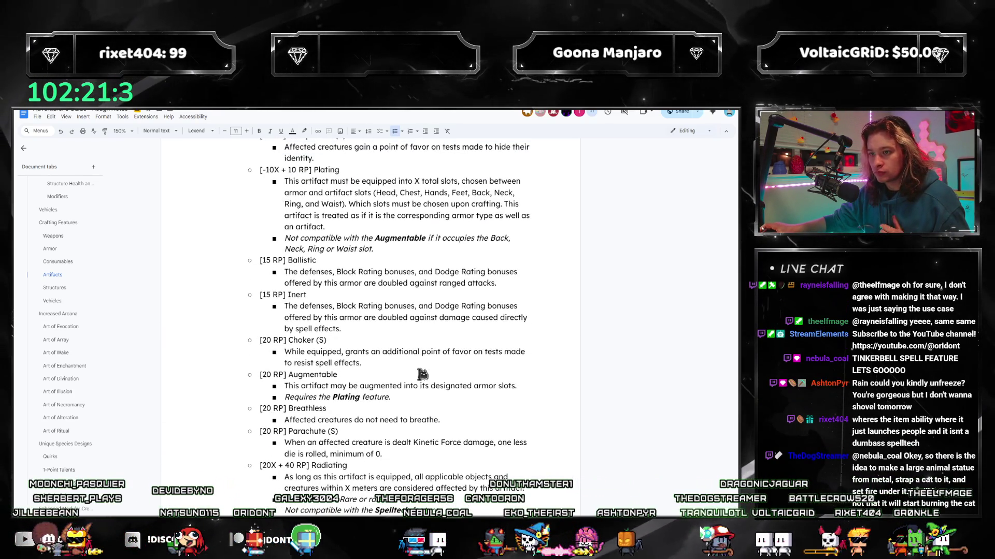
{"action": "scroll", "coordinate": [433, 391], "scroll_direction": "up", "scroll_amount": 3}
{"action": "scroll", "coordinate": [431, 366], "scroll_direction": "up", "scroll_amount": 3}
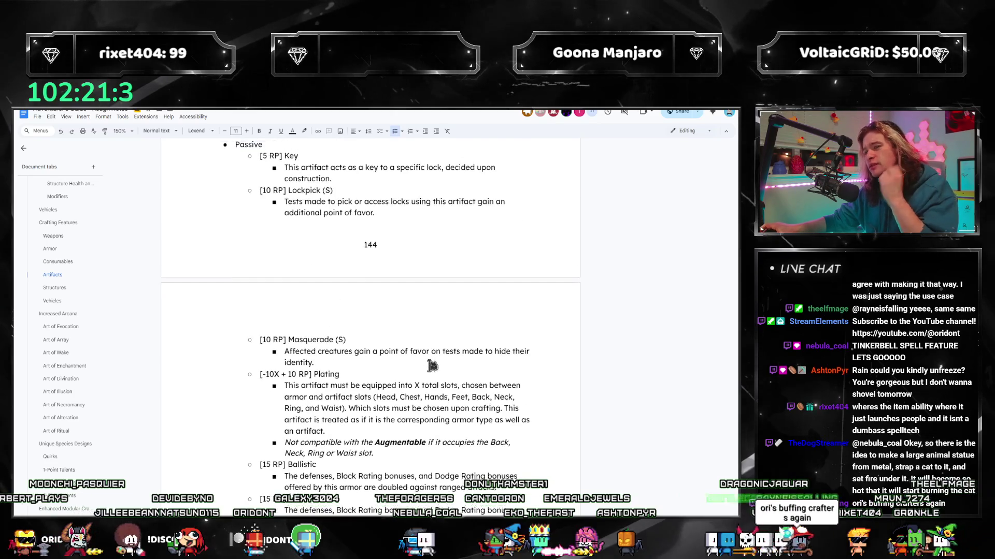
{"action": "scroll", "coordinate": [434, 322], "scroll_direction": "down", "scroll_amount": 4}
{"action": "scroll", "coordinate": [443, 311], "scroll_direction": "down", "scroll_amount": 4}
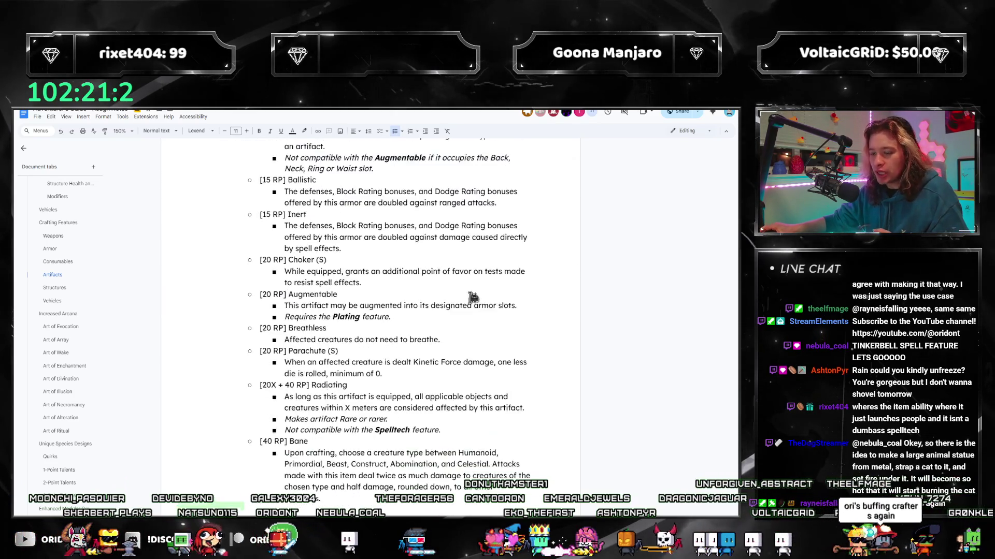
{"action": "scroll", "coordinate": [458, 303], "scroll_direction": "down", "scroll_amount": 4}
{"action": "scroll", "coordinate": [472, 299], "scroll_direction": "down", "scroll_amount": 3}
{"action": "scroll", "coordinate": [473, 298], "scroll_direction": "down", "scroll_amount": 4}
{"action": "scroll", "coordinate": [470, 302], "scroll_direction": "down", "scroll_amount": 3}
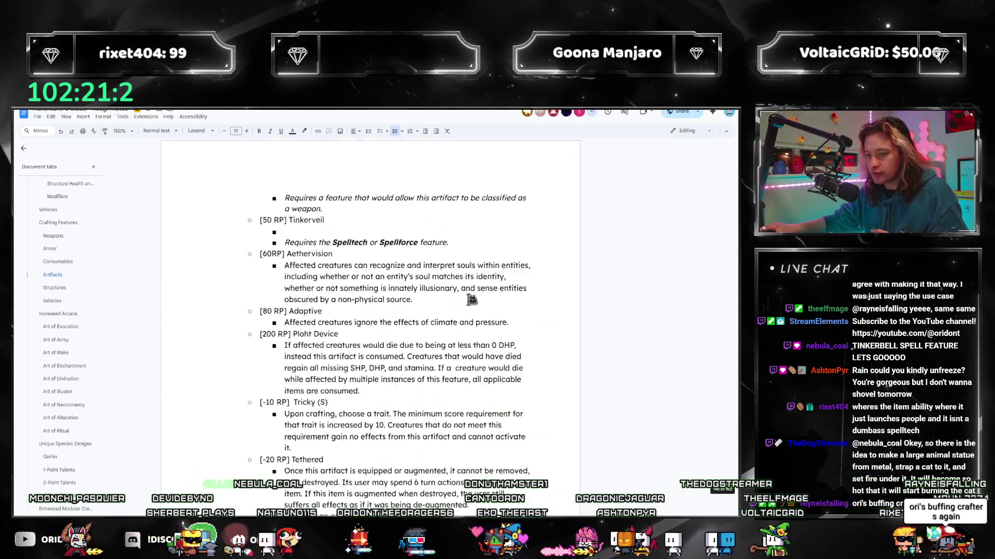
{"action": "scroll", "coordinate": [467, 304], "scroll_direction": "down", "scroll_amount": 2}
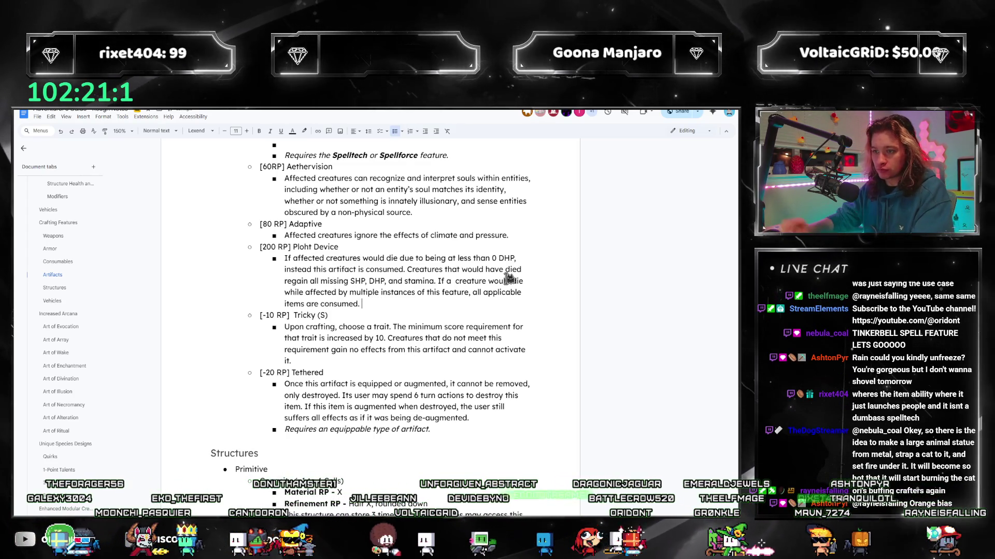
{"action": "type", "text": "Creatures may suffer"}
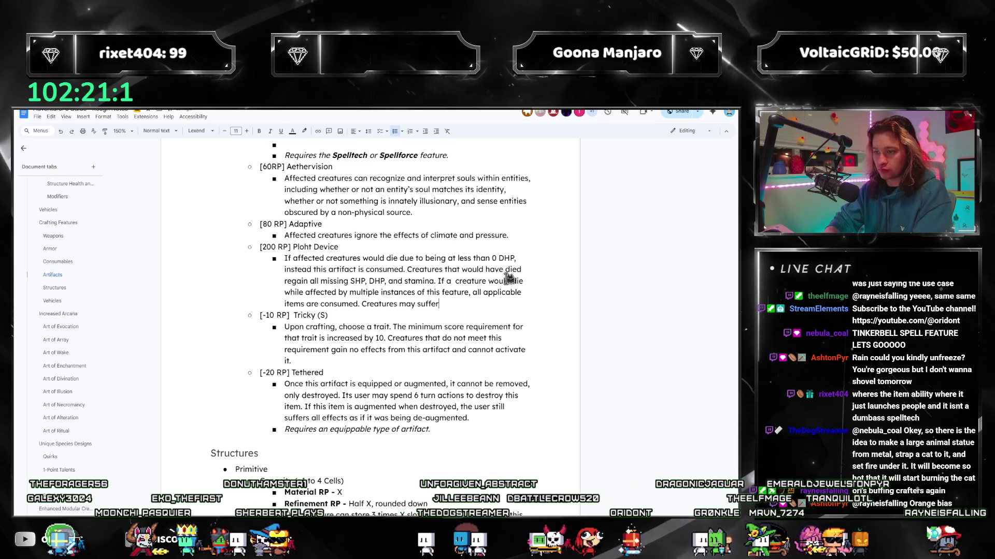
{"action": "type", "text": " ill effects when restore"}
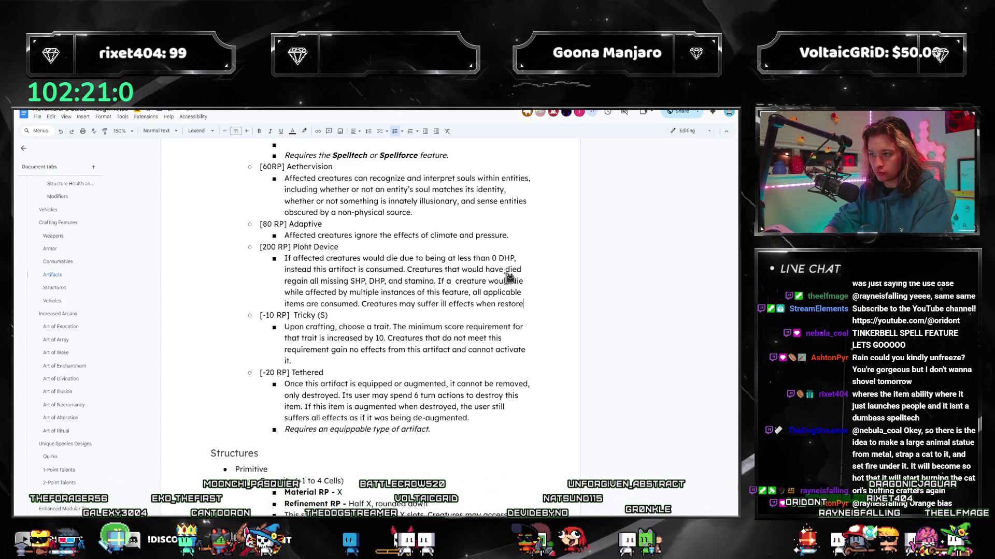
{"action": "type", "text": "d this way, per GM di"}
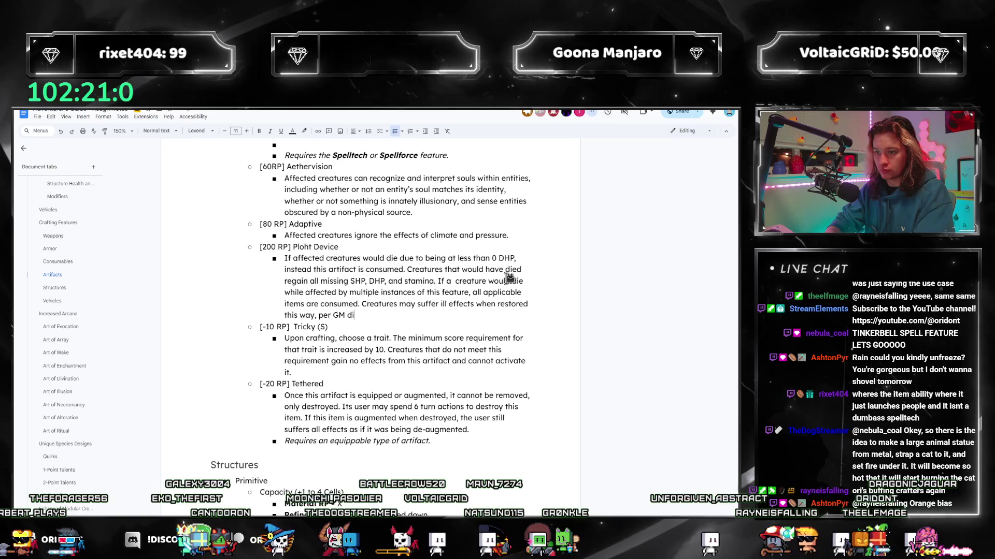
{"action": "type", "text": "scretion."}
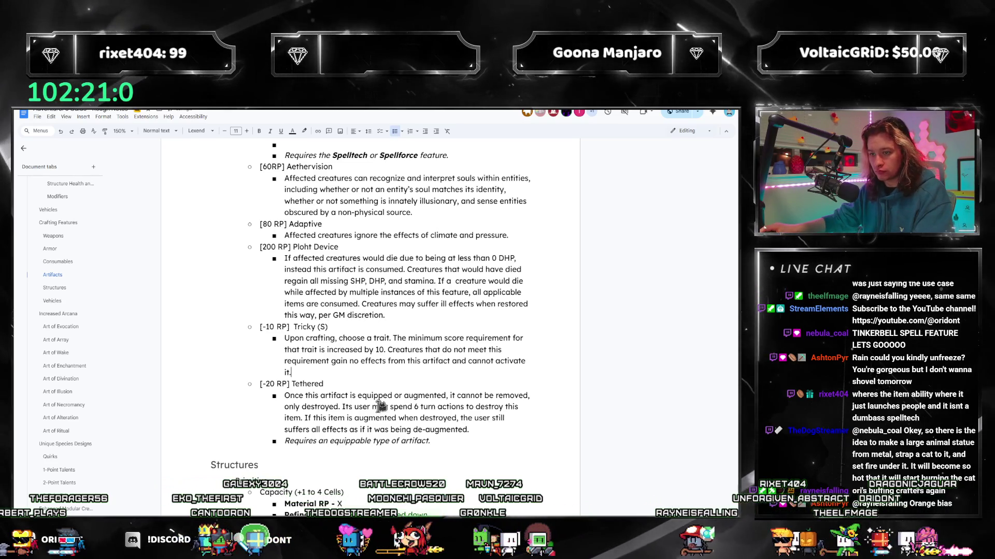
{"action": "scroll", "coordinate": [380, 406], "scroll_direction": "down", "scroll_amount": 3}
{"action": "scroll", "coordinate": [380, 349], "scroll_direction": "up", "scroll_amount": 3}
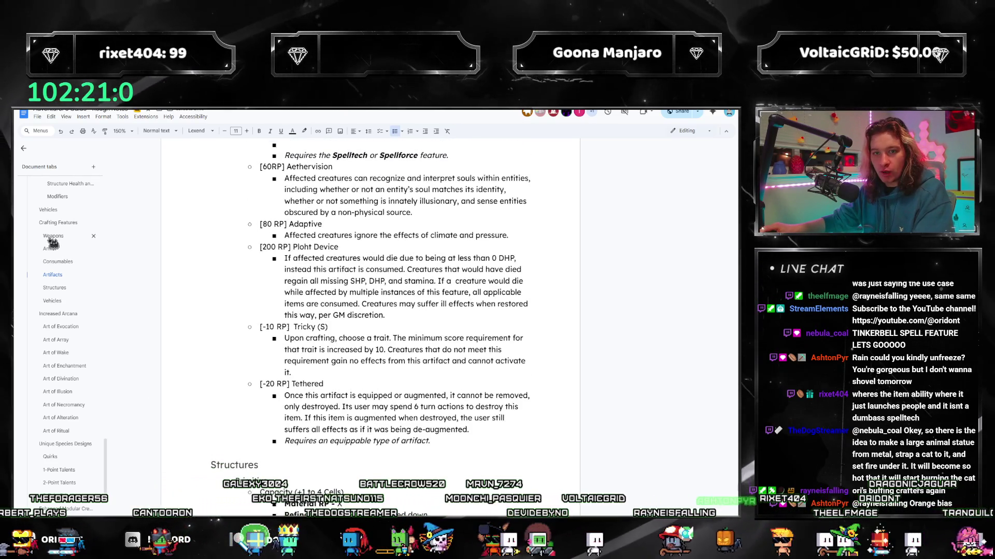
- Jump to the Weapons crafting features and scroll to the Fast Weapons Gust entry
{"action": "left_click", "coordinate": [52, 236]}
{"action": "scroll", "coordinate": [469, 358], "scroll_direction": "down", "scroll_amount": 5}
{"action": "scroll", "coordinate": [469, 358], "scroll_direction": "down", "scroll_amount": 5}
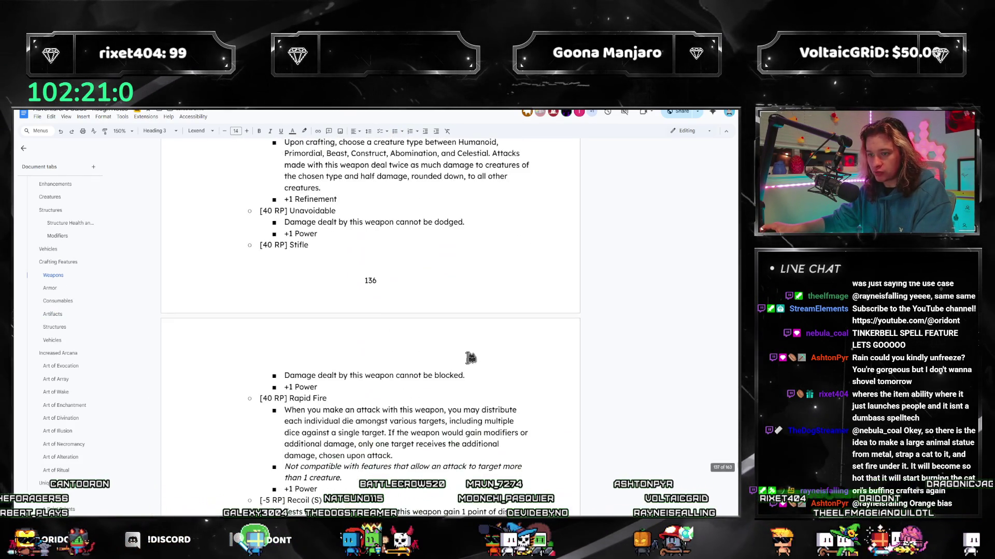
{"action": "scroll", "coordinate": [469, 359], "scroll_direction": "down", "scroll_amount": 3}
{"action": "scroll", "coordinate": [470, 358], "scroll_direction": "down", "scroll_amount": 3}
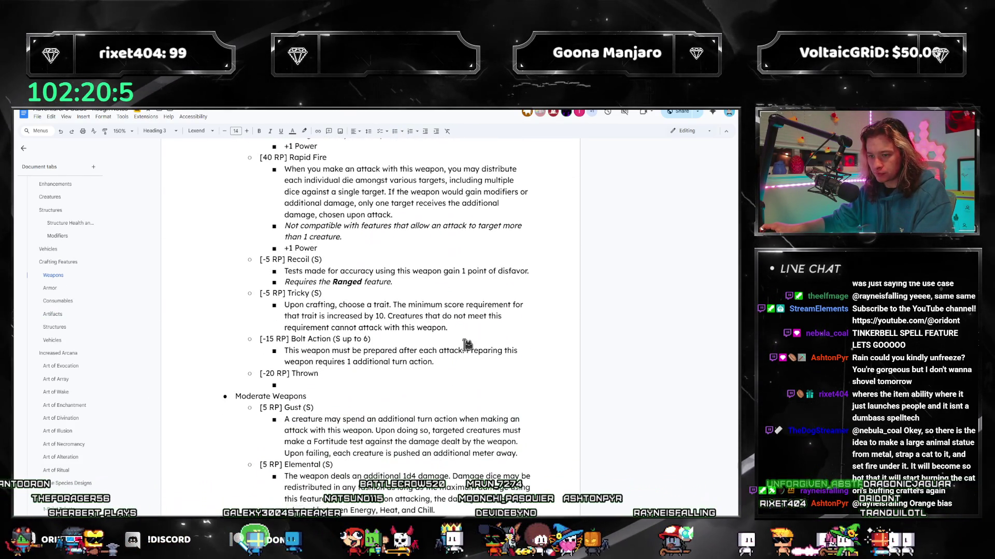
{"action": "scroll", "coordinate": [378, 365], "scroll_direction": "down", "scroll_amount": 4}
{"action": "scroll", "coordinate": [377, 366], "scroll_direction": "down", "scroll_amount": 4}
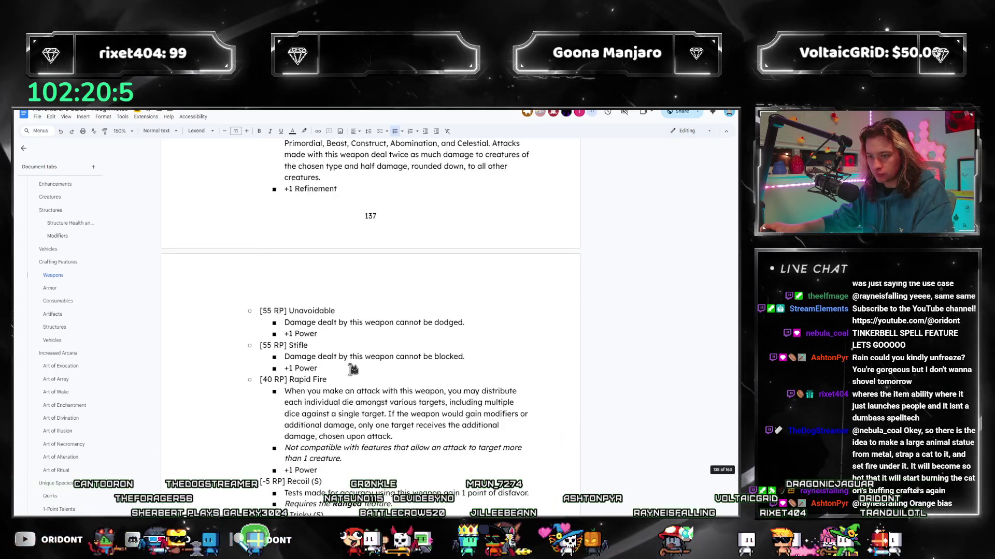
{"action": "scroll", "coordinate": [378, 365], "scroll_direction": "down", "scroll_amount": 4}
{"action": "scroll", "coordinate": [353, 367], "scroll_direction": "down", "scroll_amount": 1}
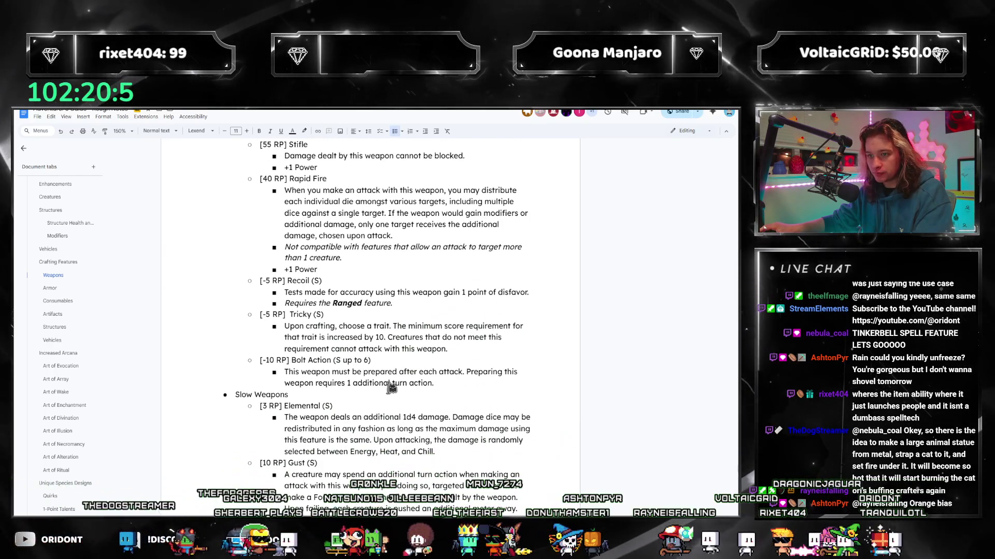
{"action": "scroll", "coordinate": [393, 386], "scroll_direction": "down", "scroll_amount": 4}
{"action": "scroll", "coordinate": [392, 387], "scroll_direction": "down", "scroll_amount": 5}
{"action": "scroll", "coordinate": [391, 387], "scroll_direction": "down", "scroll_amount": 2}
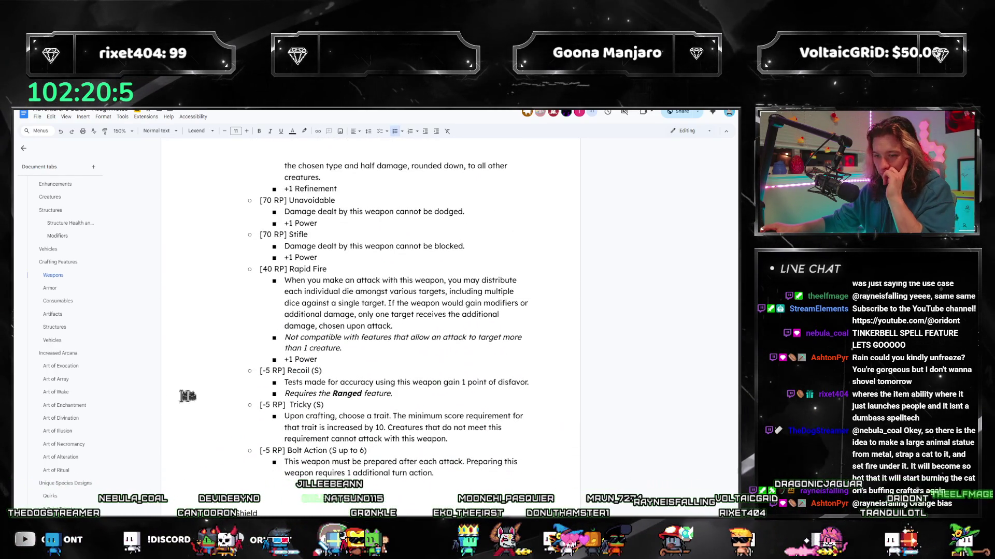
{"action": "scroll", "coordinate": [334, 389], "scroll_direction": "up", "scroll_amount": 4}
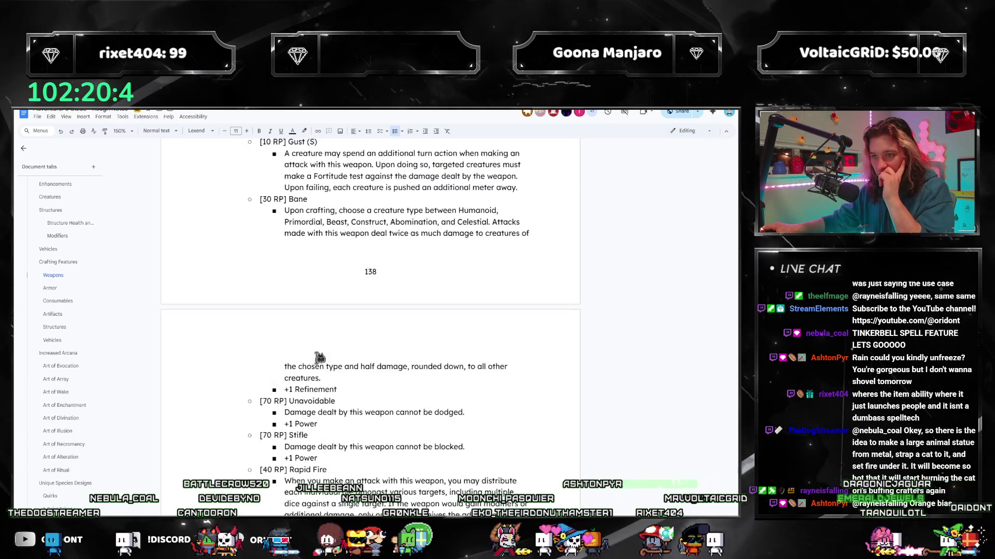
{"action": "scroll", "coordinate": [316, 362], "scroll_direction": "up", "scroll_amount": 2}
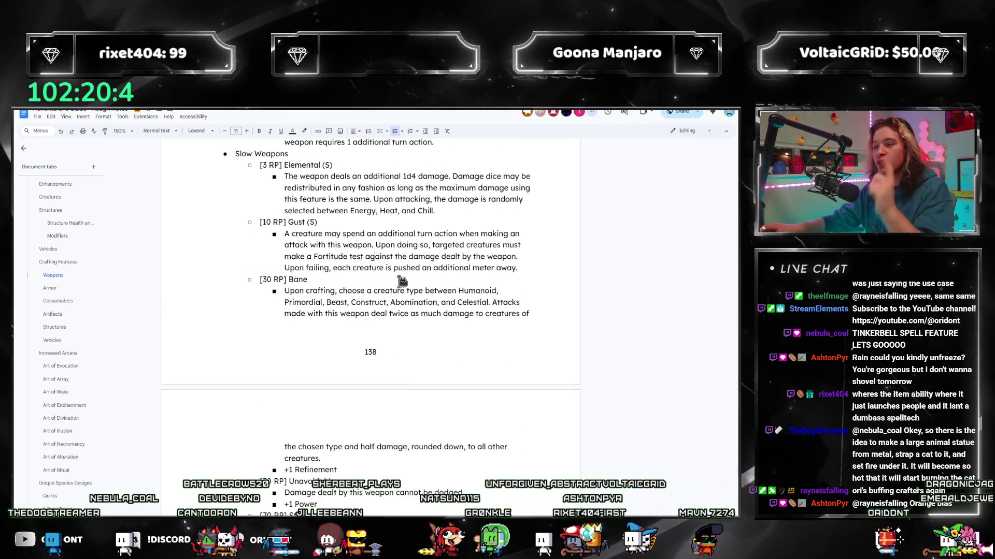
{"action": "scroll", "coordinate": [324, 319], "scroll_direction": "up", "scroll_amount": 1}
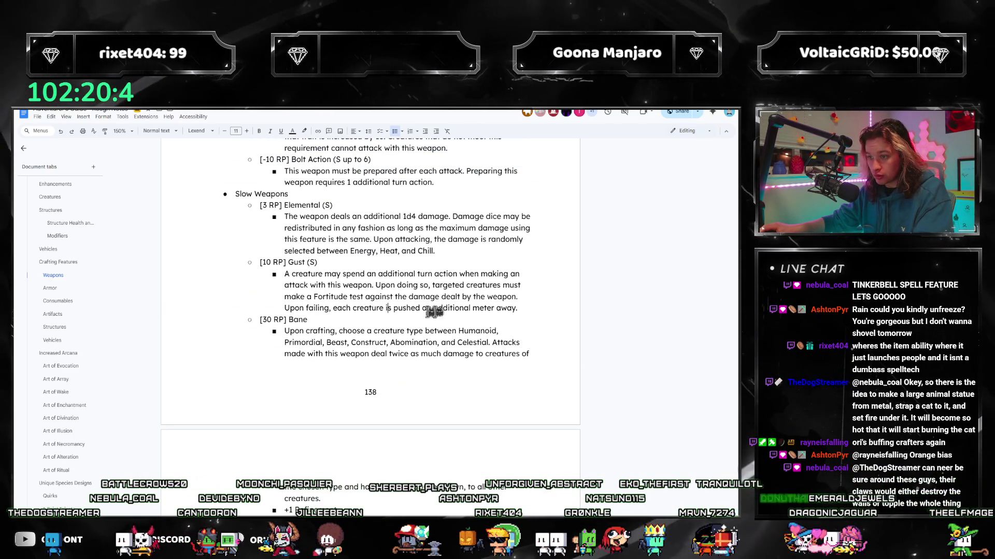
{"action": "scroll", "coordinate": [425, 299], "scroll_direction": "up", "scroll_amount": 2}
{"action": "scroll", "coordinate": [404, 295], "scroll_direction": "up", "scroll_amount": 2}
{"action": "scroll", "coordinate": [397, 311], "scroll_direction": "up", "scroll_amount": 2}
{"action": "scroll", "coordinate": [385, 427], "scroll_direction": "up", "scroll_amount": 1}
{"action": "scroll", "coordinate": [384, 428], "scroll_direction": "up", "scroll_amount": 2}
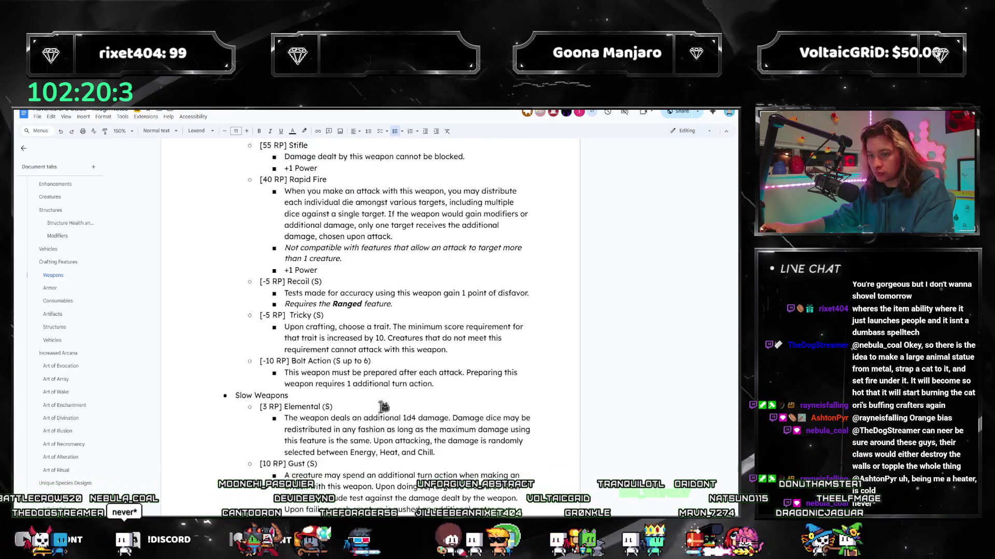
{"action": "scroll", "coordinate": [385, 420], "scroll_direction": "up", "scroll_amount": 2}
{"action": "scroll", "coordinate": [384, 404], "scroll_direction": "up", "scroll_amount": 2}
{"action": "scroll", "coordinate": [387, 397], "scroll_direction": "up", "scroll_amount": 2}
{"action": "scroll", "coordinate": [387, 396], "scroll_direction": "up", "scroll_amount": 3}
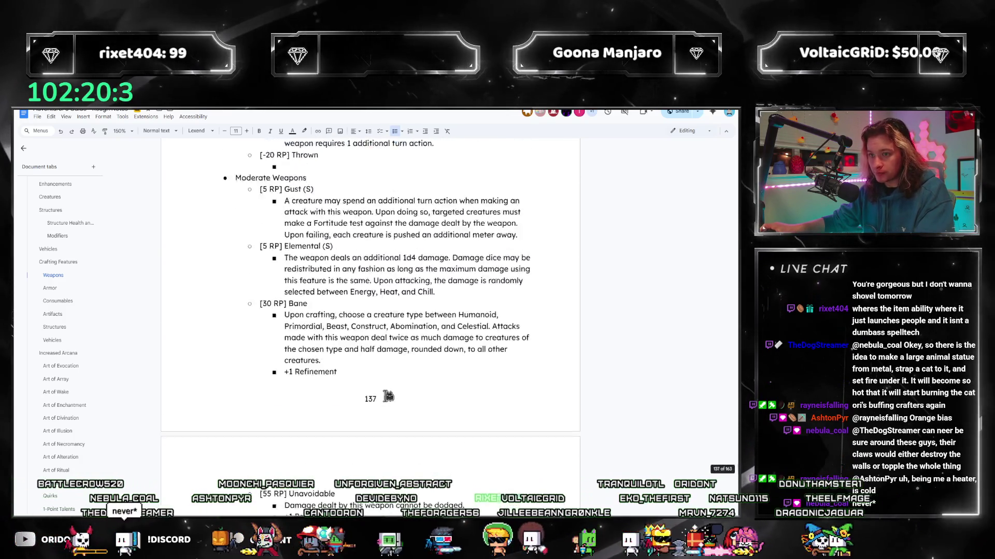
{"action": "scroll", "coordinate": [373, 373], "scroll_direction": "up", "scroll_amount": 2}
{"action": "scroll", "coordinate": [353, 347], "scroll_direction": "down", "scroll_amount": 2}
{"action": "scroll", "coordinate": [354, 348], "scroll_direction": "down", "scroll_amount": 3}
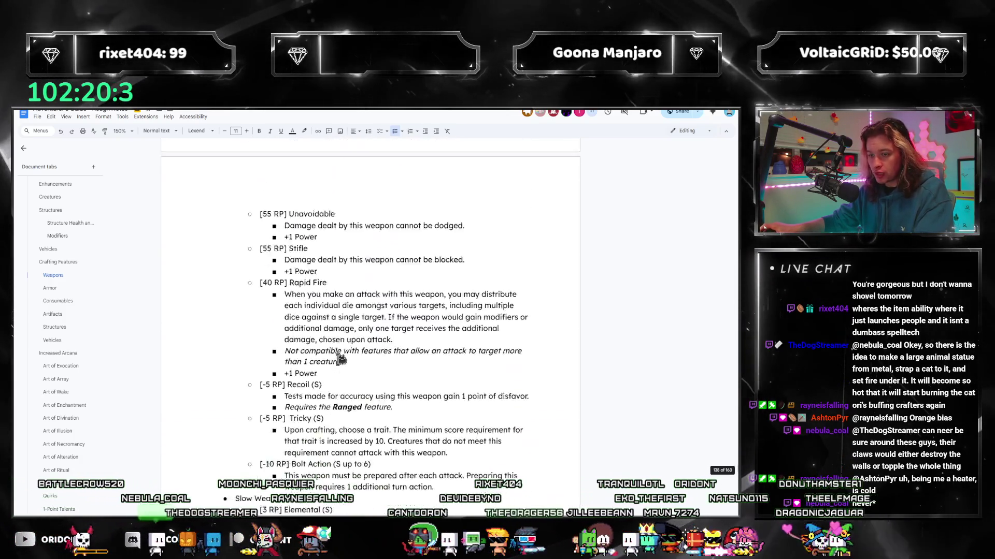
{"action": "scroll", "coordinate": [310, 373], "scroll_direction": "down", "scroll_amount": 2}
{"action": "scroll", "coordinate": [320, 400], "scroll_direction": "down", "scroll_amount": 2}
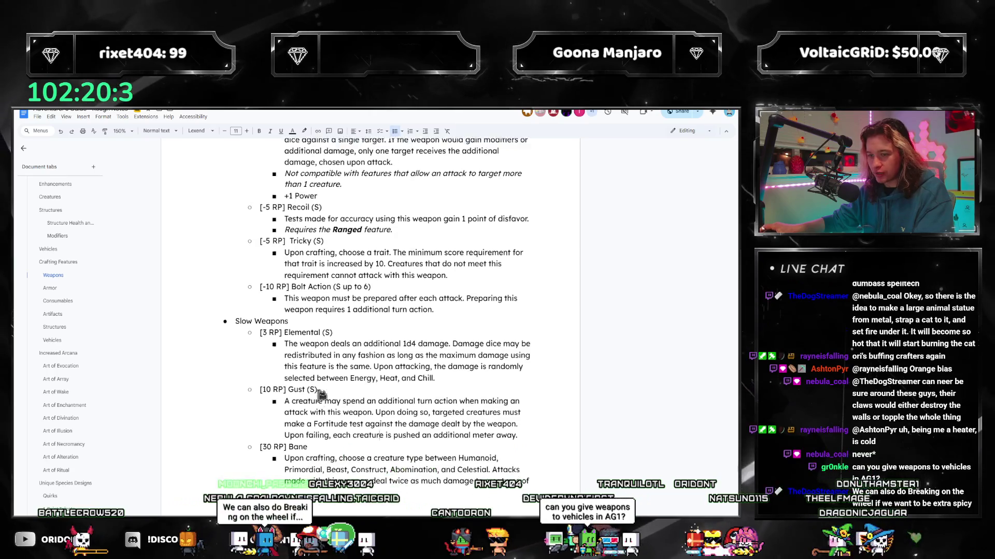
{"action": "scroll", "coordinate": [321, 394], "scroll_direction": "up", "scroll_amount": 2}
{"action": "scroll", "coordinate": [340, 367], "scroll_direction": "down", "scroll_amount": 3}
{"action": "scroll", "coordinate": [334, 373], "scroll_direction": "down", "scroll_amount": 2}
{"action": "scroll", "coordinate": [326, 380], "scroll_direction": "down", "scroll_amount": 3}
{"action": "scroll", "coordinate": [321, 385], "scroll_direction": "down", "scroll_amount": 2}
{"action": "scroll", "coordinate": [322, 386], "scroll_direction": "up", "scroll_amount": 3}
{"action": "scroll", "coordinate": [322, 382], "scroll_direction": "up", "scroll_amount": 5}
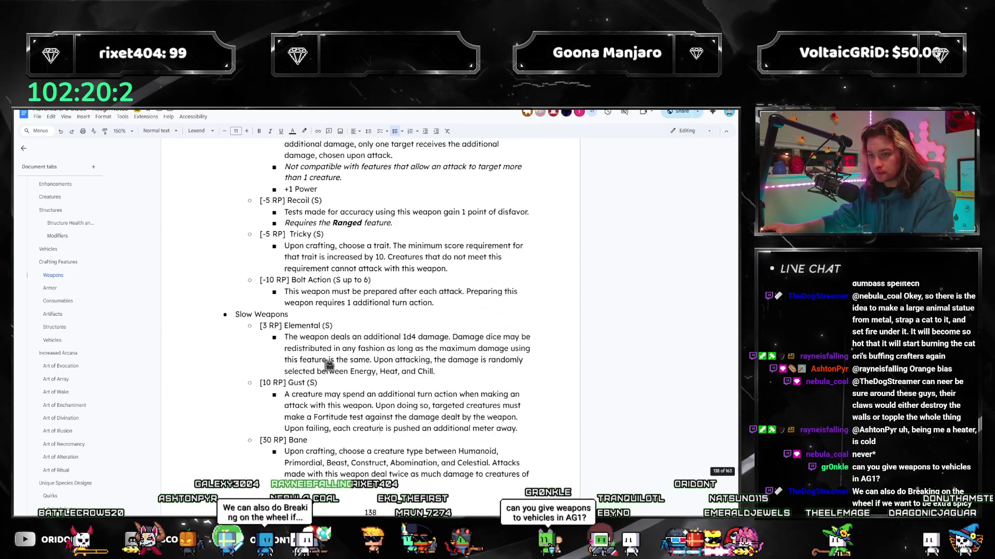
{"action": "scroll", "coordinate": [323, 376], "scroll_direction": "up", "scroll_amount": 3}
{"action": "scroll", "coordinate": [325, 373], "scroll_direction": "down", "scroll_amount": 2}
{"action": "scroll", "coordinate": [325, 372], "scroll_direction": "up", "scroll_amount": 5}
{"action": "scroll", "coordinate": [325, 372], "scroll_direction": "down", "scroll_amount": 3}
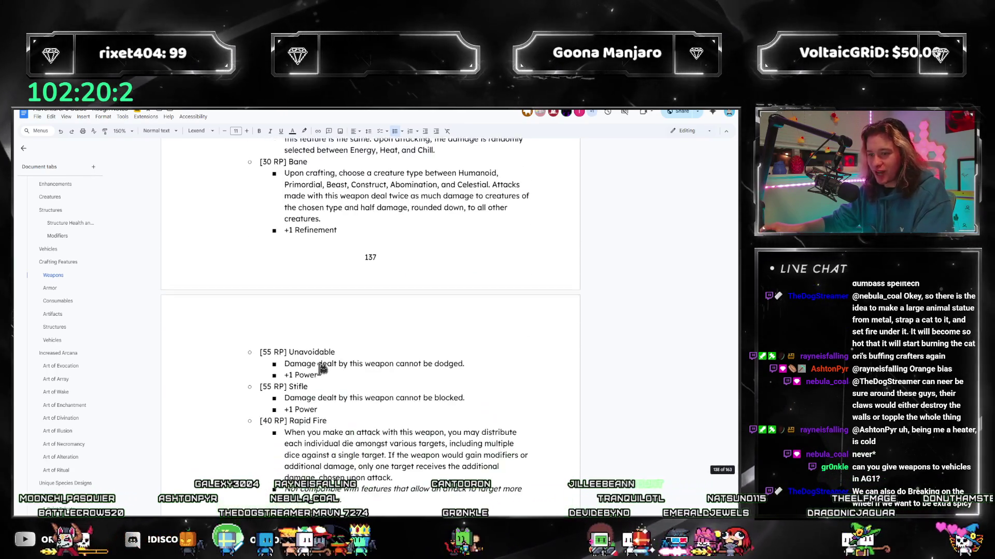
{"action": "scroll", "coordinate": [319, 369], "scroll_direction": "down", "scroll_amount": 4}
{"action": "scroll", "coordinate": [311, 366], "scroll_direction": "down", "scroll_amount": 3}
{"action": "scroll", "coordinate": [309, 365], "scroll_direction": "down", "scroll_amount": 1}
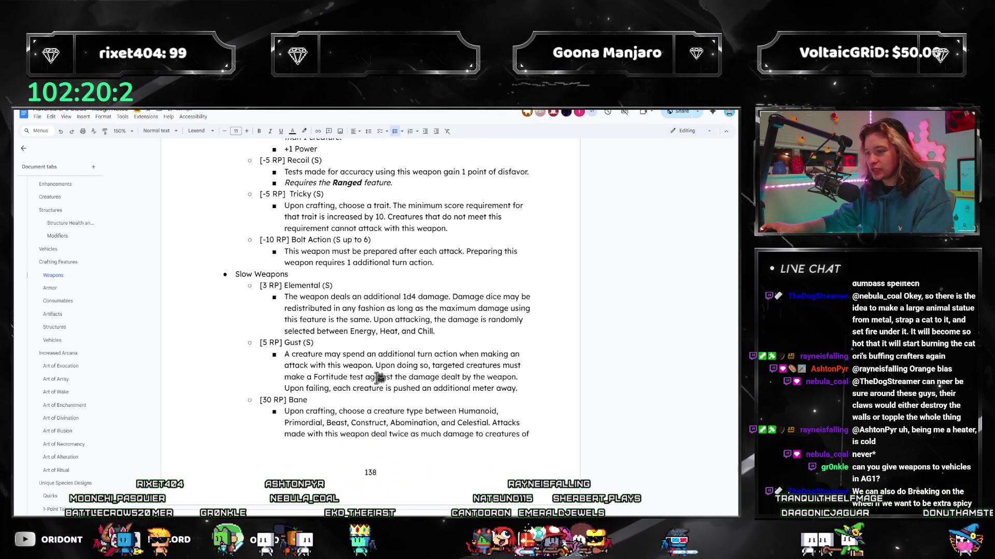
{"action": "scroll", "coordinate": [511, 393], "scroll_direction": "up", "scroll_amount": 3}
{"action": "scroll", "coordinate": [467, 366], "scroll_direction": "up", "scroll_amount": 5}
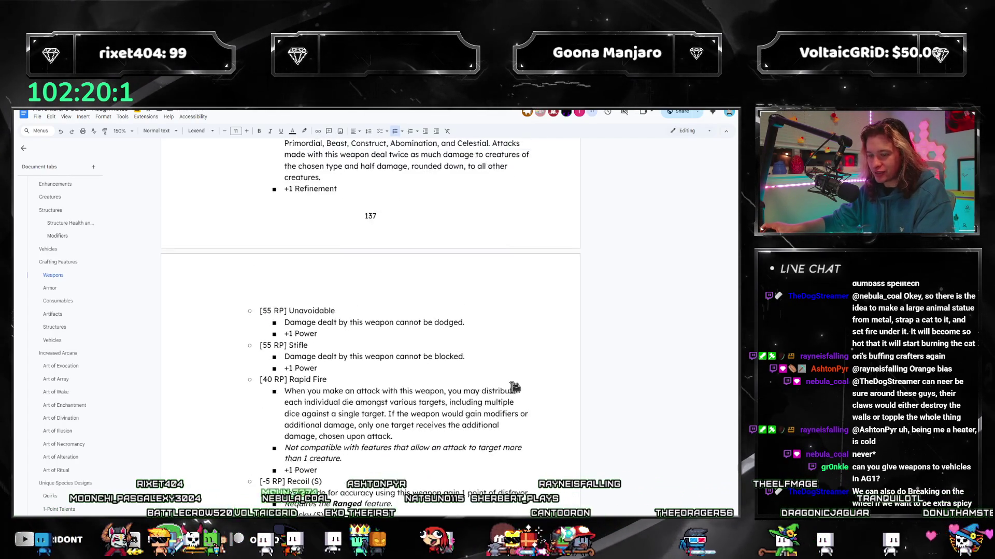
{"action": "scroll", "coordinate": [428, 342], "scroll_direction": "up", "scroll_amount": 4}
{"action": "scroll", "coordinate": [388, 315], "scroll_direction": "up", "scroll_amount": 2}
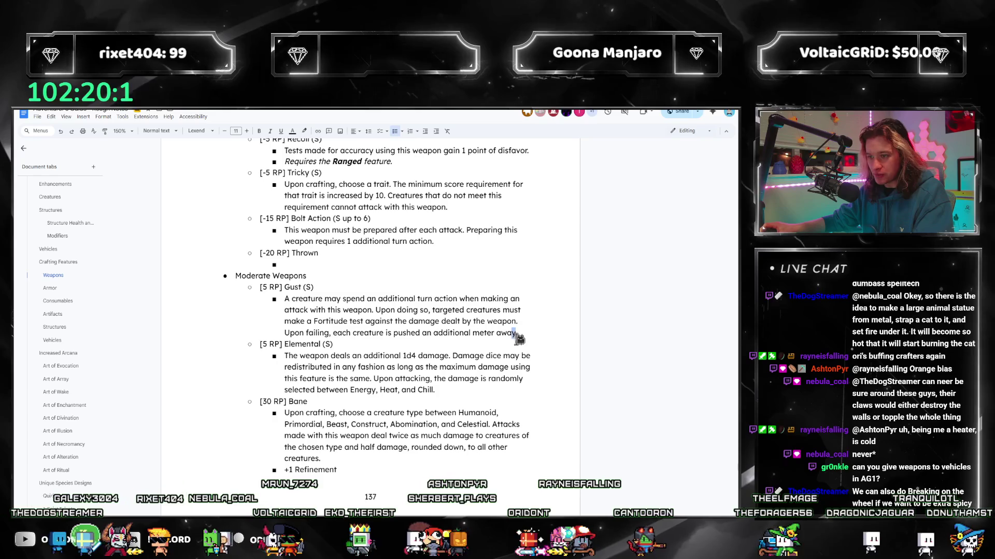
{"action": "scroll", "coordinate": [320, 325], "scroll_direction": "up", "scroll_amount": 5}
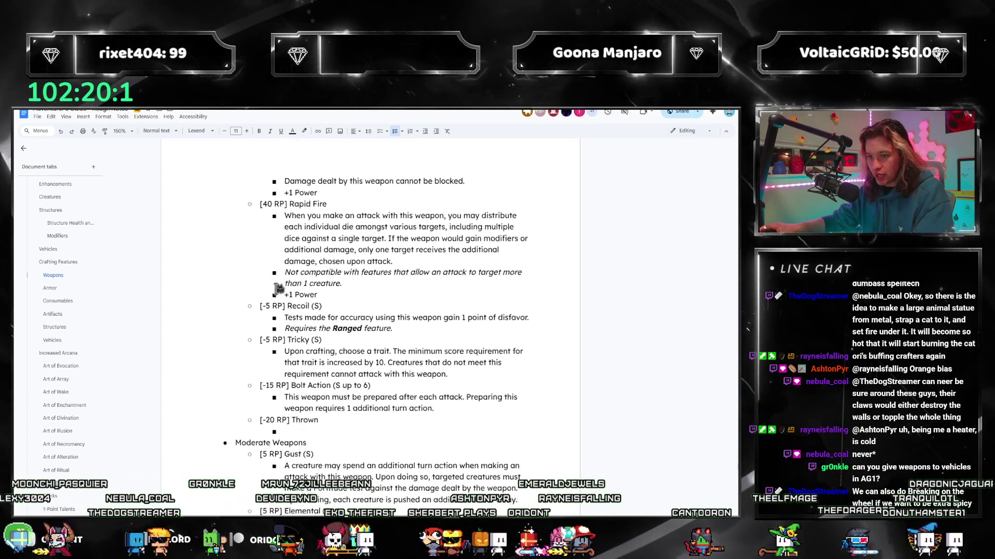
{"action": "scroll", "coordinate": [311, 312], "scroll_direction": "up", "scroll_amount": 5}
{"action": "scroll", "coordinate": [299, 292], "scroll_direction": "up", "scroll_amount": 3}
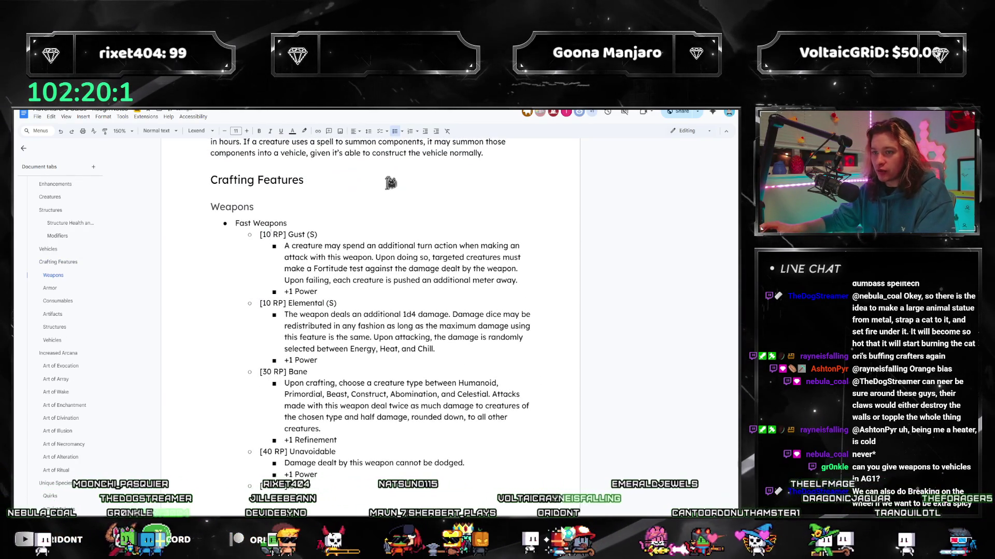
{"action": "scroll", "coordinate": [390, 234], "scroll_direction": "down", "scroll_amount": 5}
{"action": "scroll", "coordinate": [350, 272], "scroll_direction": "down", "scroll_amount": 4}
{"action": "scroll", "coordinate": [295, 312], "scroll_direction": "down", "scroll_amount": 3}
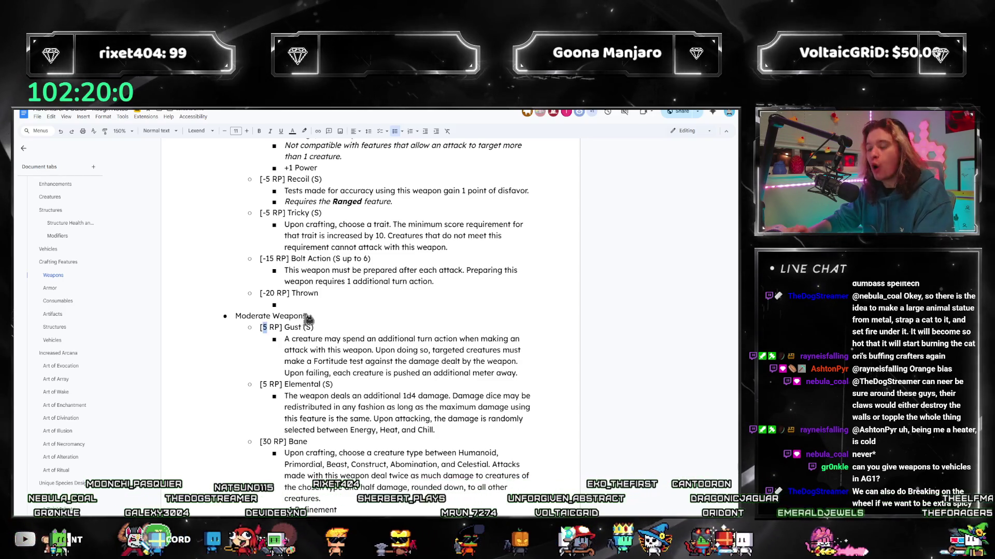
{"action": "scroll", "coordinate": [373, 311], "scroll_direction": "up", "scroll_amount": 5}
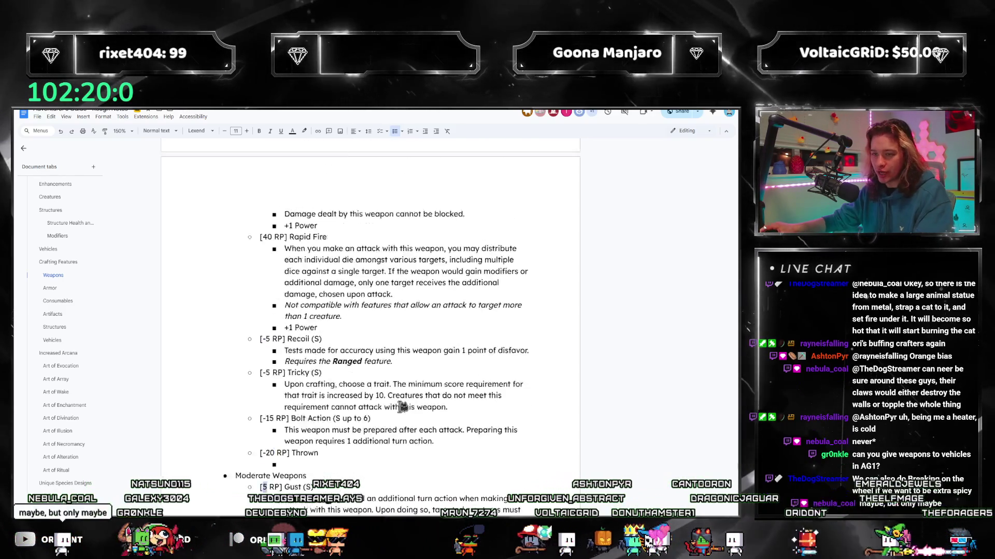
{"action": "scroll", "coordinate": [326, 295], "scroll_direction": "up", "scroll_amount": 5}
{"action": "scroll", "coordinate": [295, 280], "scroll_direction": "up", "scroll_amount": 3}
{"action": "scroll", "coordinate": [276, 277], "scroll_direction": "up", "scroll_amount": 2}
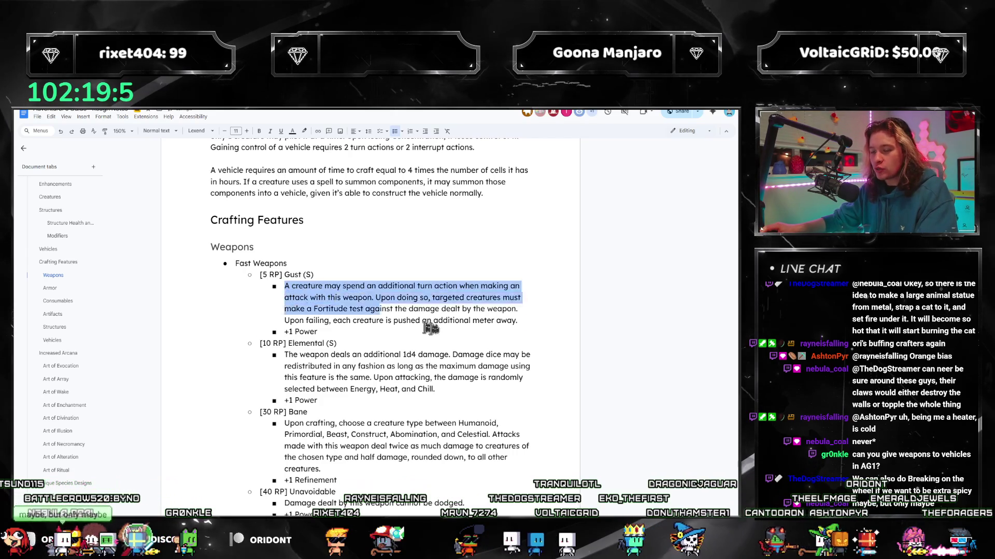
{"action": "left_click_drag", "start_coordinate": [519, 321], "coordinate": [286, 285]}
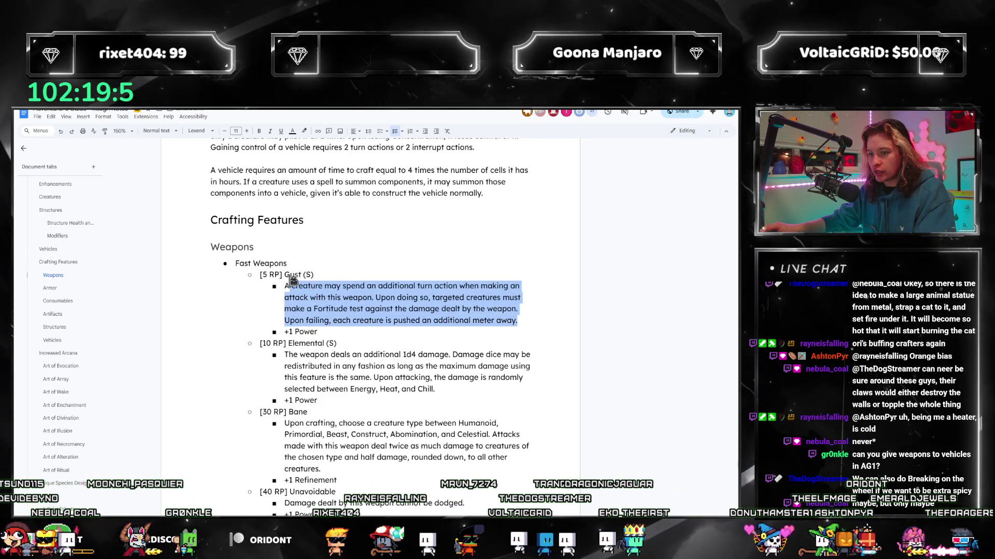
- Append 'directly away from you' to Fast Gust, copy it, and paste it over 'away.' in Moderate Gust
{"action": "left_click", "coordinate": [356, 309]}
{"action": "scroll", "coordinate": [364, 326], "scroll_direction": "down", "scroll_amount": 4}
{"action": "scroll", "coordinate": [364, 326], "scroll_direction": "down", "scroll_amount": 5}
{"action": "scroll", "coordinate": [388, 319], "scroll_direction": "down", "scroll_amount": 5}
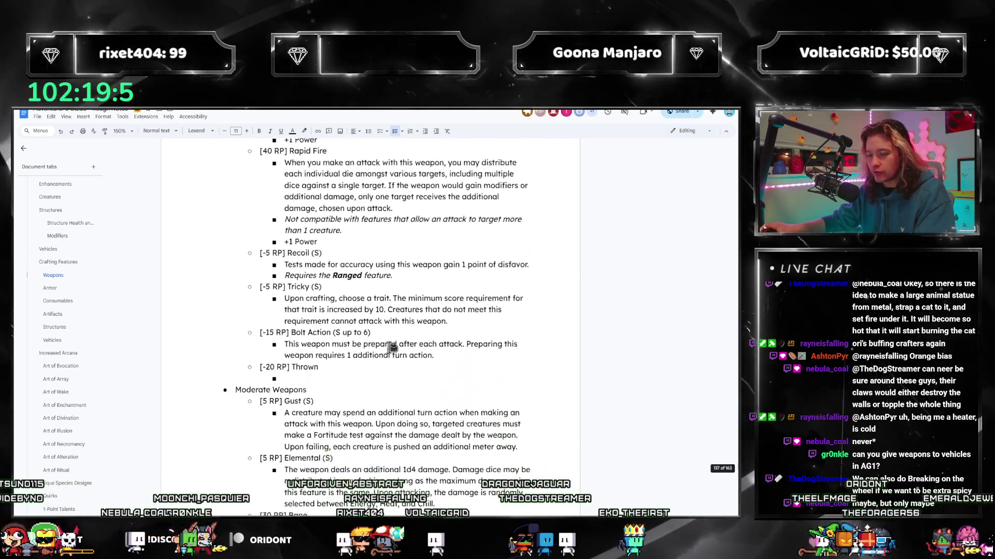
{"action": "scroll", "coordinate": [466, 315], "scroll_direction": "down", "scroll_amount": 3}
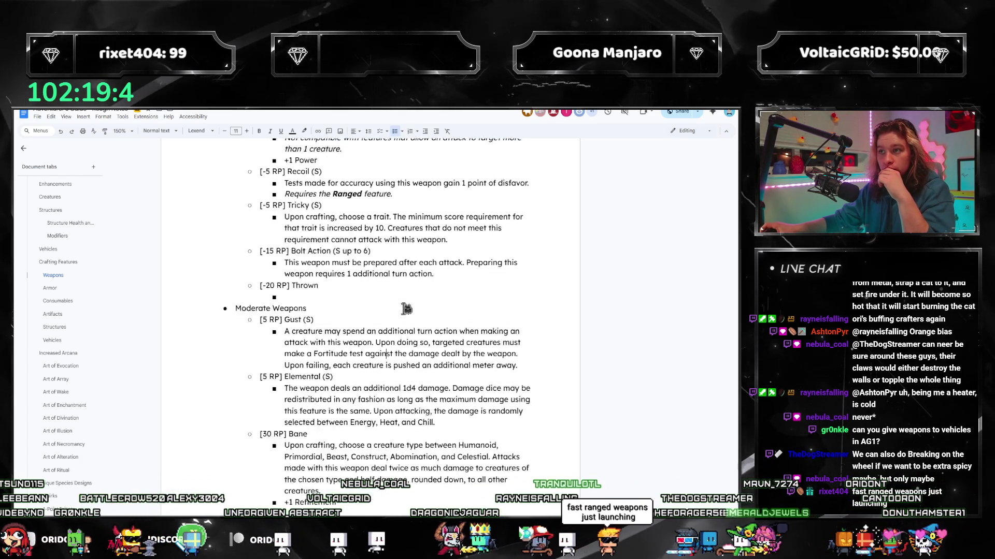
{"action": "scroll", "coordinate": [405, 288], "scroll_direction": "up", "scroll_amount": 5}
{"action": "scroll", "coordinate": [405, 287], "scroll_direction": "up", "scroll_amount": 5}
{"action": "scroll", "coordinate": [404, 295], "scroll_direction": "up", "scroll_amount": 4}
{"action": "scroll", "coordinate": [404, 307], "scroll_direction": "up", "scroll_amount": 1}
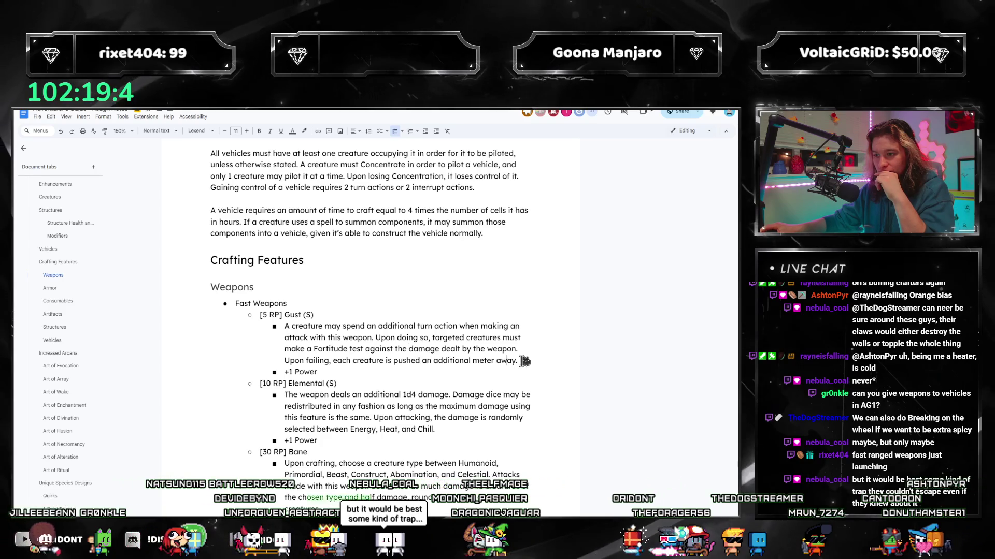
{"action": "scroll", "coordinate": [387, 327], "scroll_direction": "down", "scroll_amount": 2}
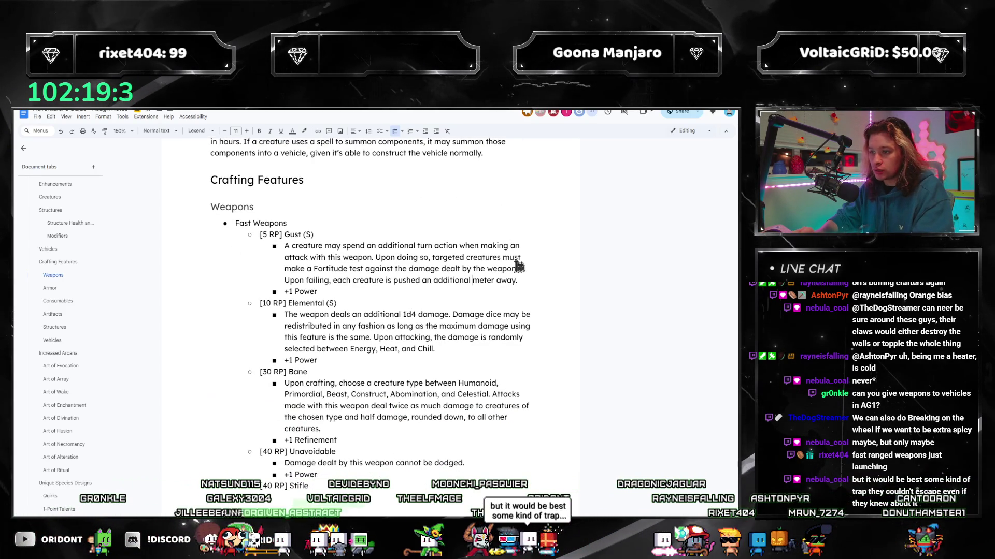
{"action": "type", "text": "directly away from "}
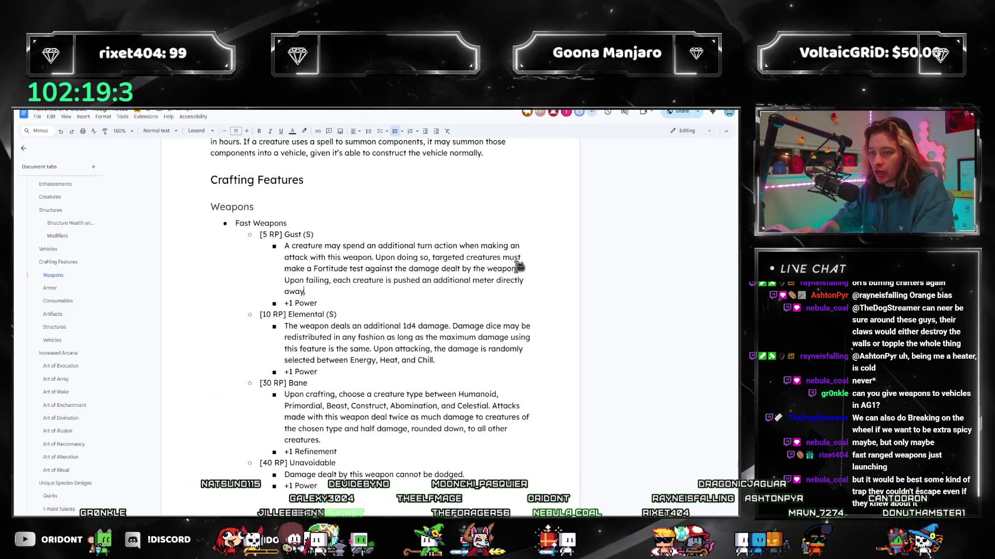
{"action": "type", "text": "you"}
{"action": "key", "text": "ctrl+shift+Left"}
{"action": "key", "text": "ctrl+shift+Left"}
{"action": "key", "text": "ctrl+shift+Left"}
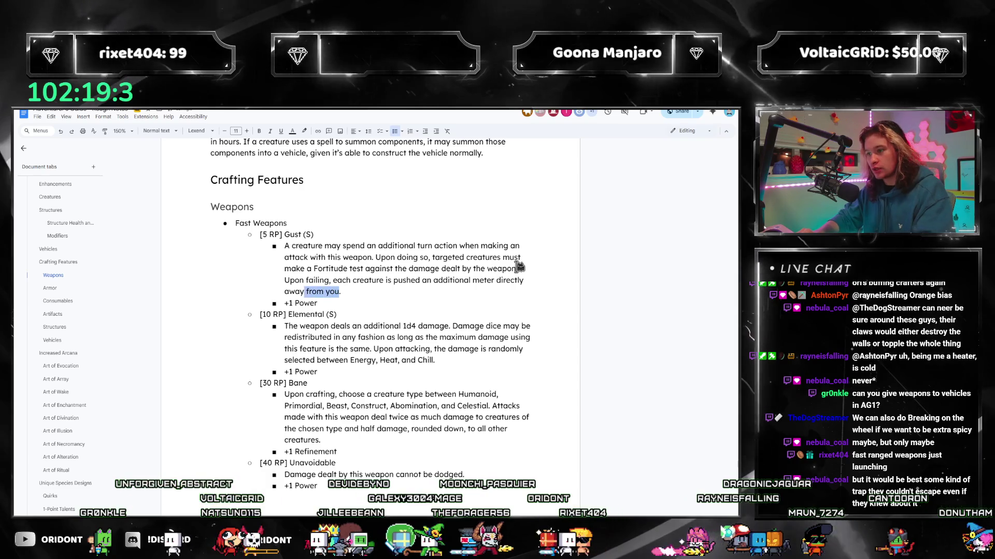
{"action": "scroll", "coordinate": [517, 265], "scroll_direction": "down", "scroll_amount": 5}
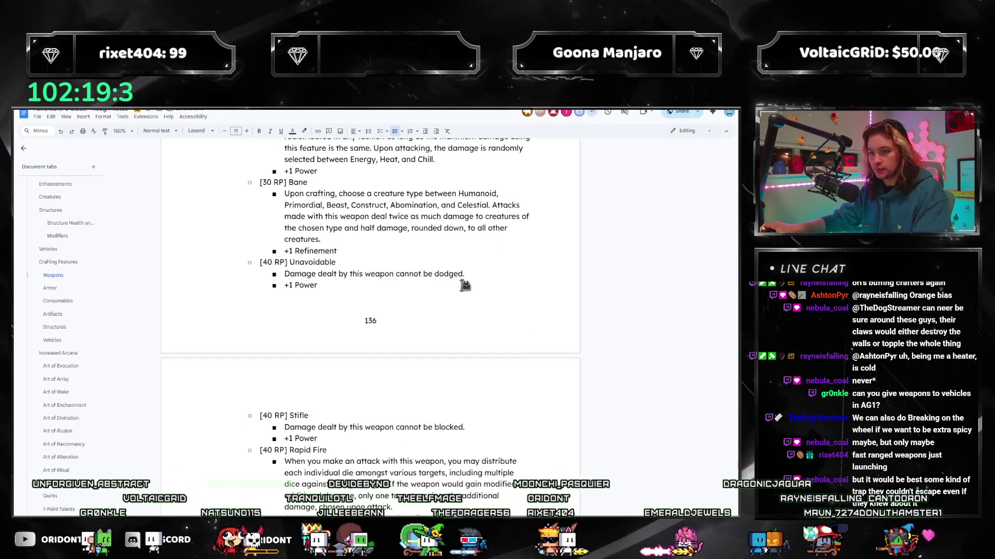
{"action": "scroll", "coordinate": [467, 287], "scroll_direction": "down", "scroll_amount": 5}
{"action": "scroll", "coordinate": [467, 288], "scroll_direction": "down", "scroll_amount": 5}
{"action": "scroll", "coordinate": [503, 351], "scroll_direction": "down", "scroll_amount": 3}
{"action": "double_click", "coordinate": [505, 345]}
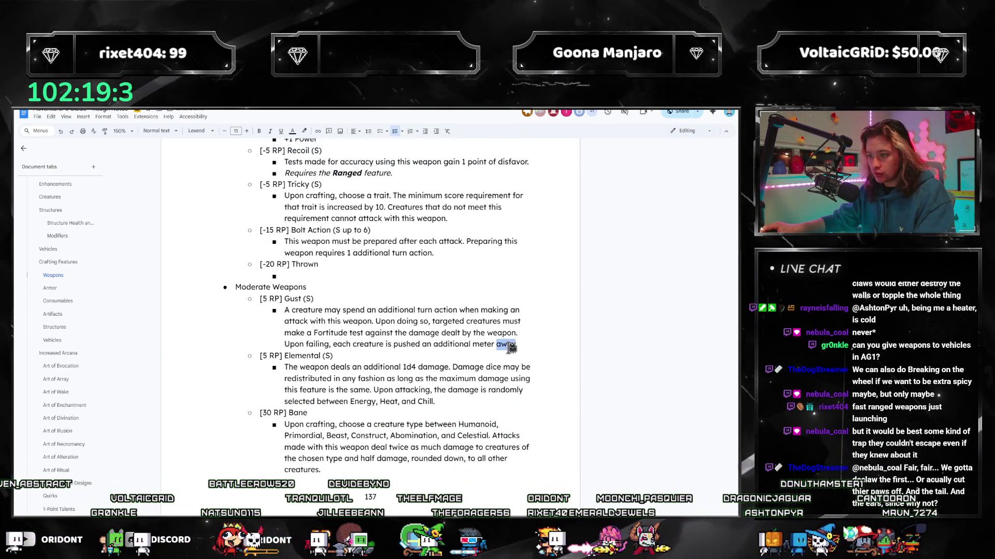
{"action": "type", "text": "directly away from you"}
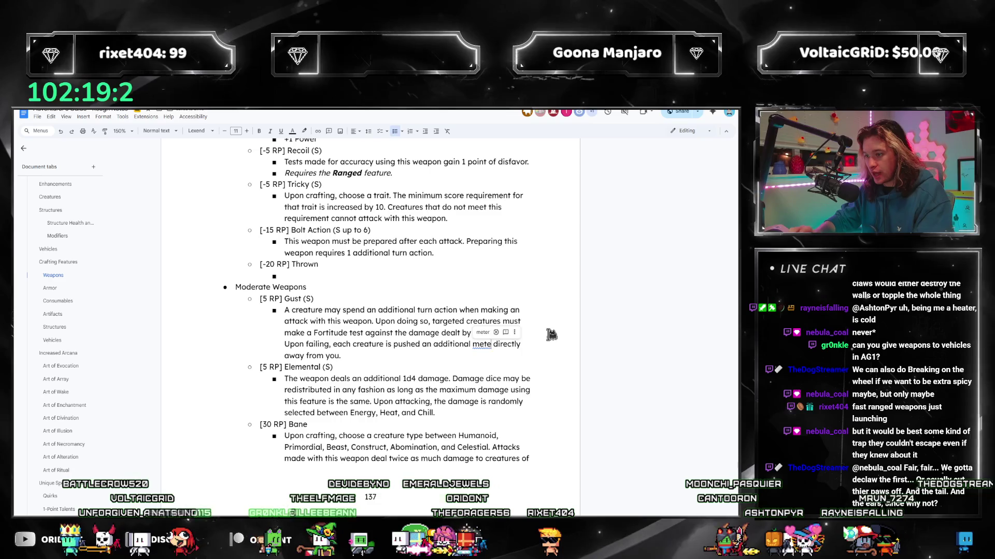
{"action": "scroll", "coordinate": [482, 334], "scroll_direction": "down", "scroll_amount": 5}
{"action": "scroll", "coordinate": [390, 315], "scroll_direction": "down", "scroll_amount": 5}
{"action": "scroll", "coordinate": [420, 307], "scroll_direction": "down", "scroll_amount": 4}
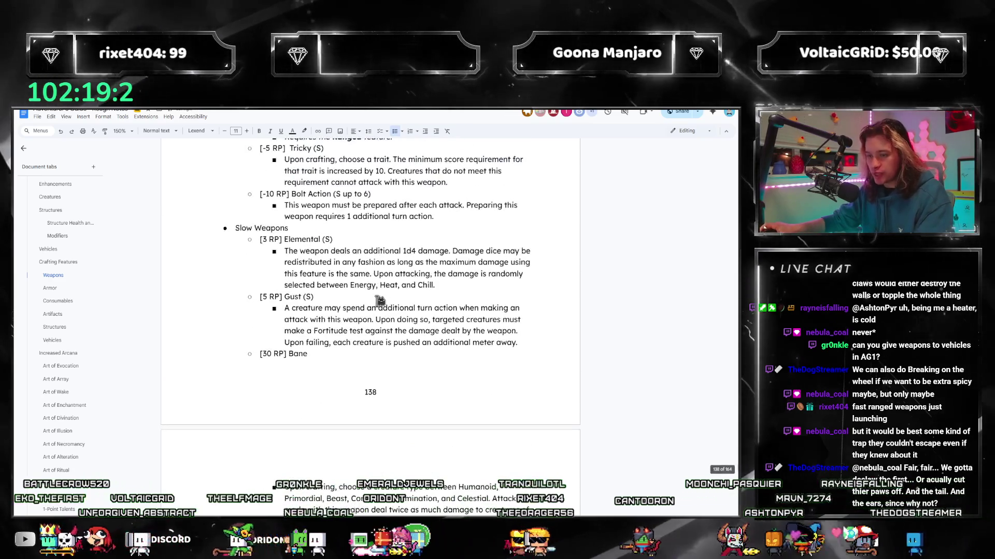
{"action": "scroll", "coordinate": [429, 289], "scroll_direction": "down", "scroll_amount": 1}
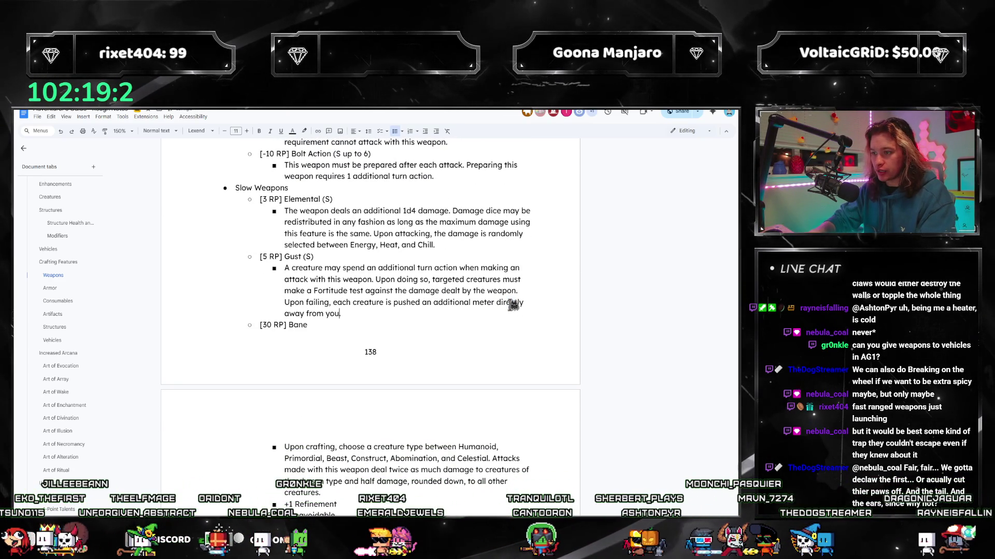
{"action": "scroll", "coordinate": [388, 291], "scroll_direction": "down", "scroll_amount": 5}
{"action": "scroll", "coordinate": [389, 295], "scroll_direction": "down", "scroll_amount": 5}
{"action": "scroll", "coordinate": [393, 300], "scroll_direction": "down", "scroll_amount": 5}
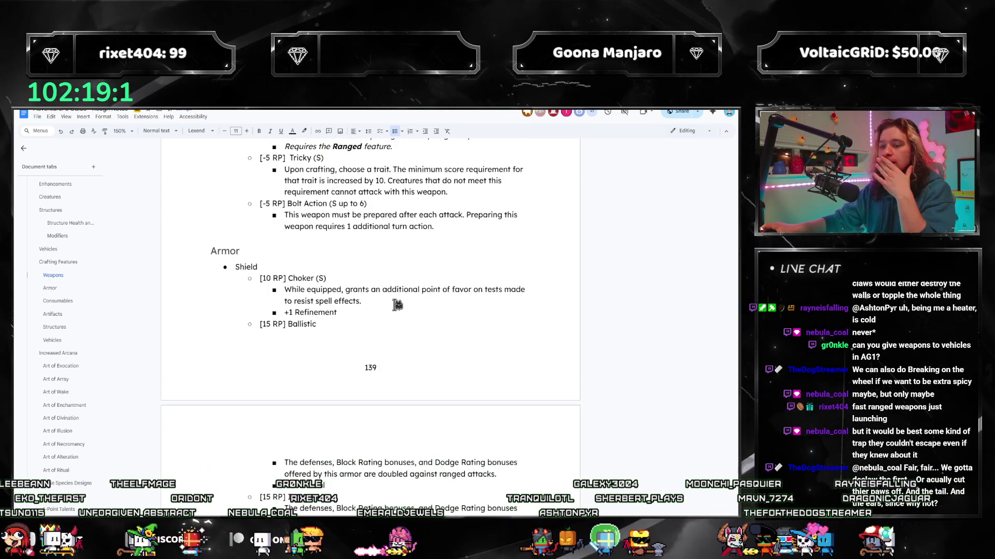
{"action": "scroll", "coordinate": [398, 304], "scroll_direction": "down", "scroll_amount": 3}
{"action": "scroll", "coordinate": [397, 305], "scroll_direction": "down", "scroll_amount": 5}
{"action": "scroll", "coordinate": [435, 303], "scroll_direction": "down", "scroll_amount": 5}
{"action": "scroll", "coordinate": [451, 303], "scroll_direction": "down", "scroll_amount": 5}
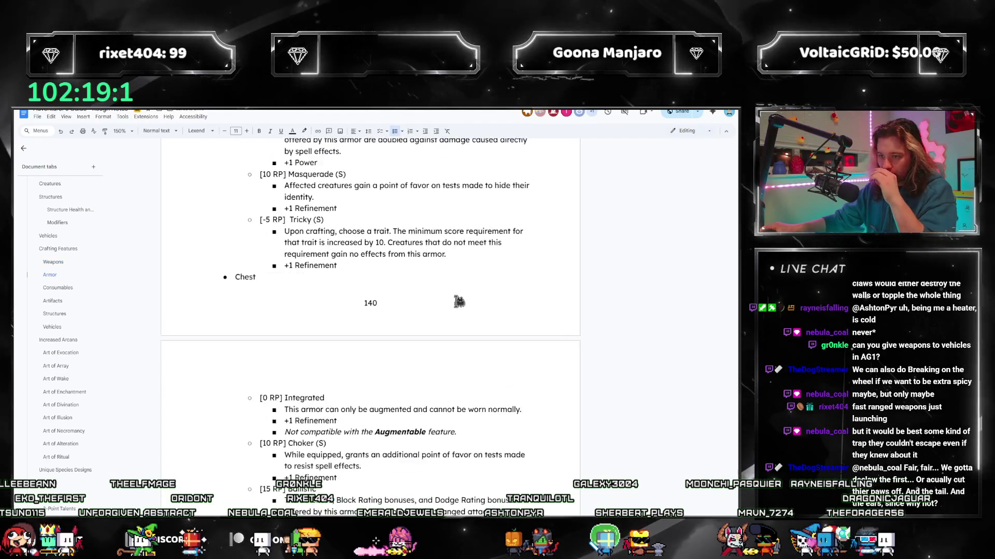
{"action": "scroll", "coordinate": [458, 303], "scroll_direction": "down", "scroll_amount": 4}
{"action": "scroll", "coordinate": [461, 303], "scroll_direction": "down", "scroll_amount": 5}
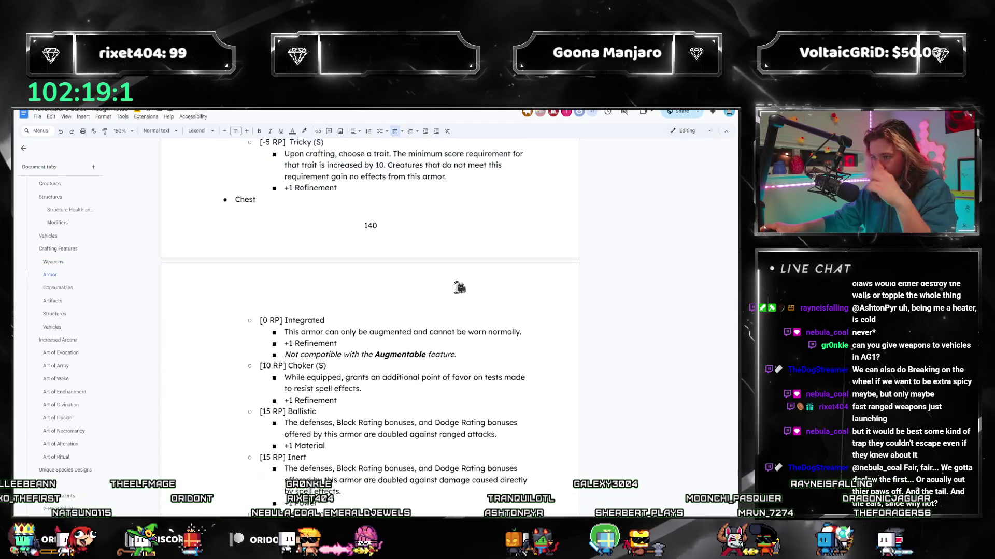
{"action": "scroll", "coordinate": [463, 296], "scroll_direction": "down", "scroll_amount": 4}
{"action": "scroll", "coordinate": [464, 291], "scroll_direction": "up", "scroll_amount": 5}
{"action": "scroll", "coordinate": [463, 290], "scroll_direction": "up", "scroll_amount": 5}
{"action": "scroll", "coordinate": [465, 290], "scroll_direction": "up", "scroll_amount": 5}
{"action": "scroll", "coordinate": [466, 289], "scroll_direction": "up", "scroll_amount": 4}
{"action": "scroll", "coordinate": [466, 289], "scroll_direction": "up", "scroll_amount": 5}
{"action": "scroll", "coordinate": [447, 311], "scroll_direction": "up", "scroll_amount": 4}
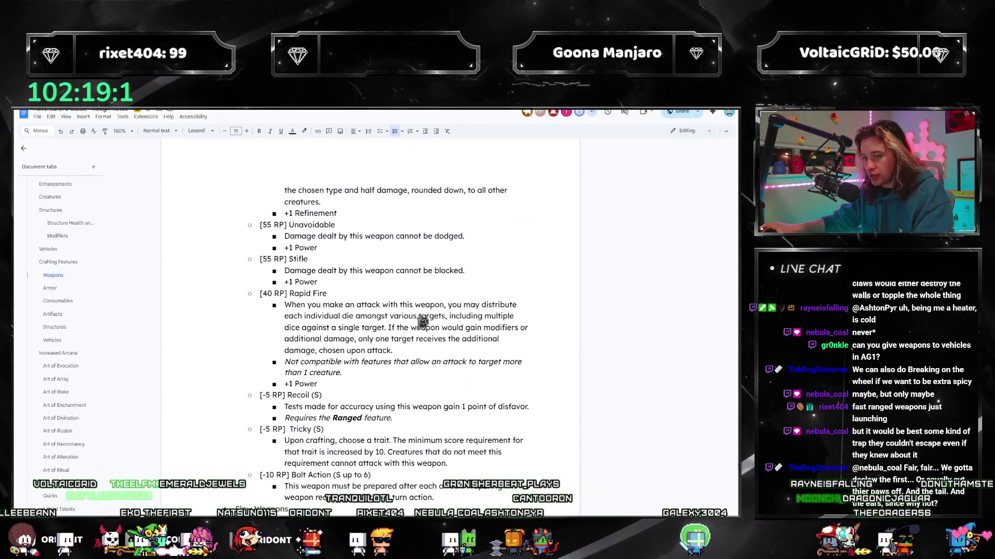
{"action": "scroll", "coordinate": [424, 321], "scroll_direction": "up", "scroll_amount": 4}
{"action": "scroll", "coordinate": [424, 311], "scroll_direction": "up", "scroll_amount": 3}
{"action": "scroll", "coordinate": [426, 307], "scroll_direction": "down", "scroll_amount": 6}
{"action": "scroll", "coordinate": [428, 304], "scroll_direction": "down", "scroll_amount": 4}
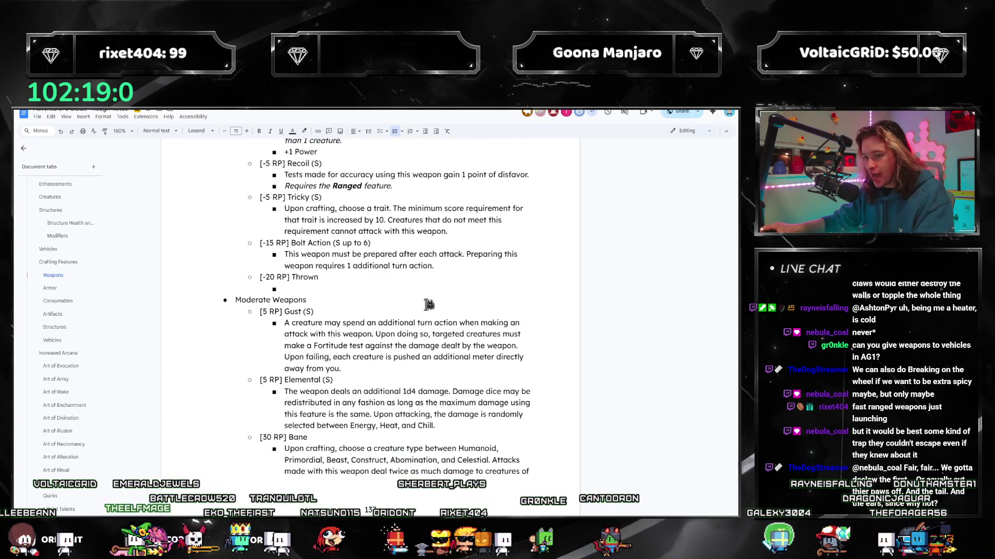
{"action": "scroll", "coordinate": [428, 304], "scroll_direction": "down", "scroll_amount": 1}
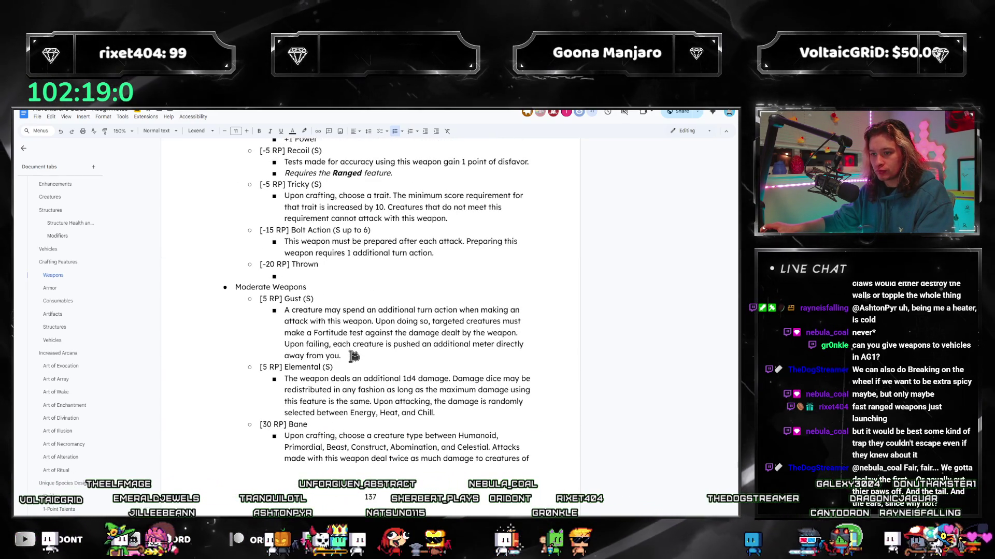
- Go to Weapons and select the whole Fast Weapons Gust entry to copy for a new Artifacts entry
{"action": "left_click", "coordinate": [52, 314]}
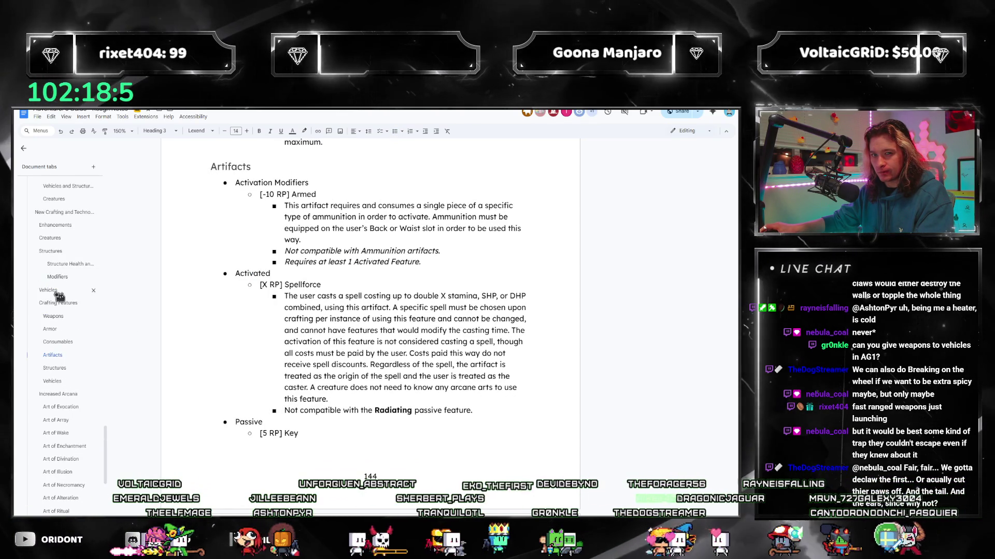
{"action": "left_click", "coordinate": [53, 236]}
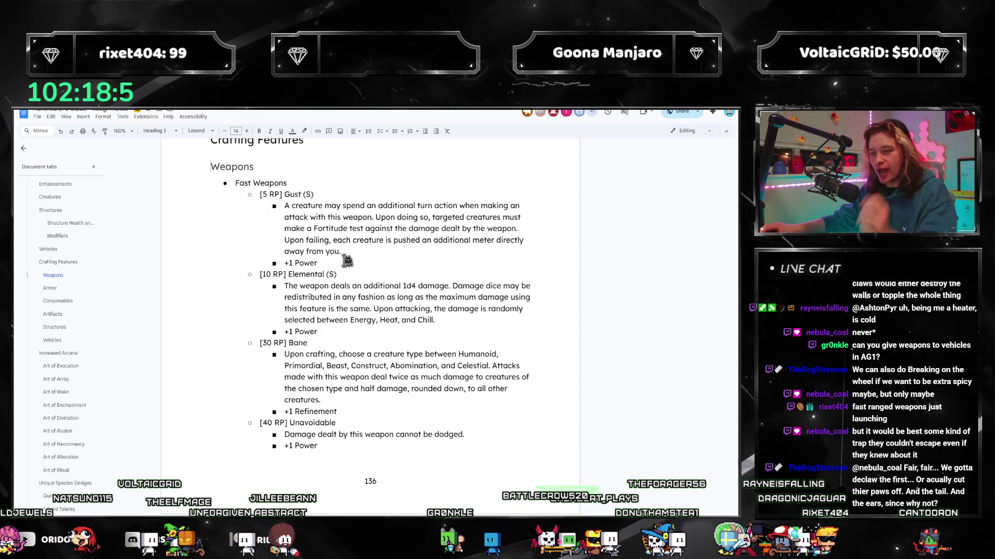
{"action": "left_click_drag", "start_coordinate": [342, 252], "coordinate": [246, 191]}
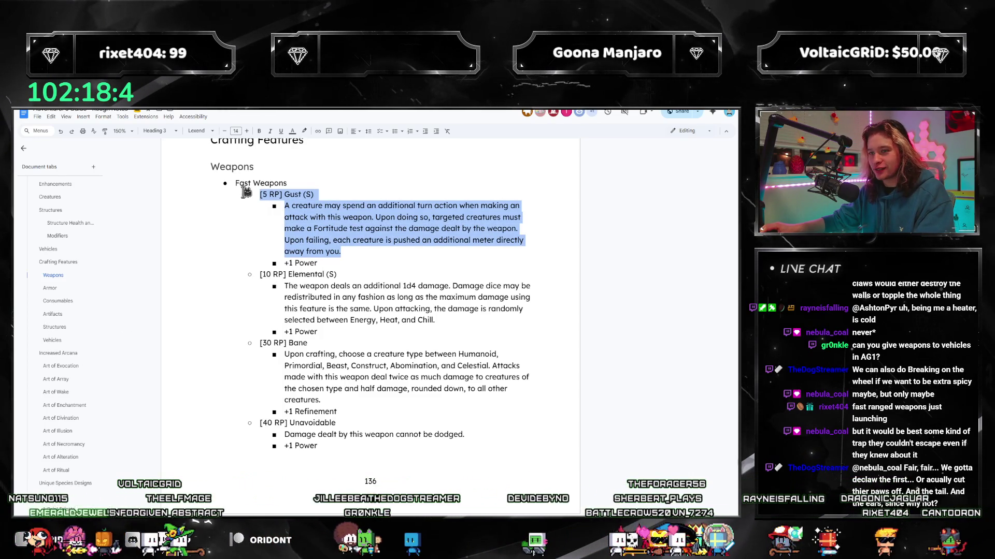
{"action": "scroll", "coordinate": [349, 272], "scroll_direction": "down", "scroll_amount": 10}
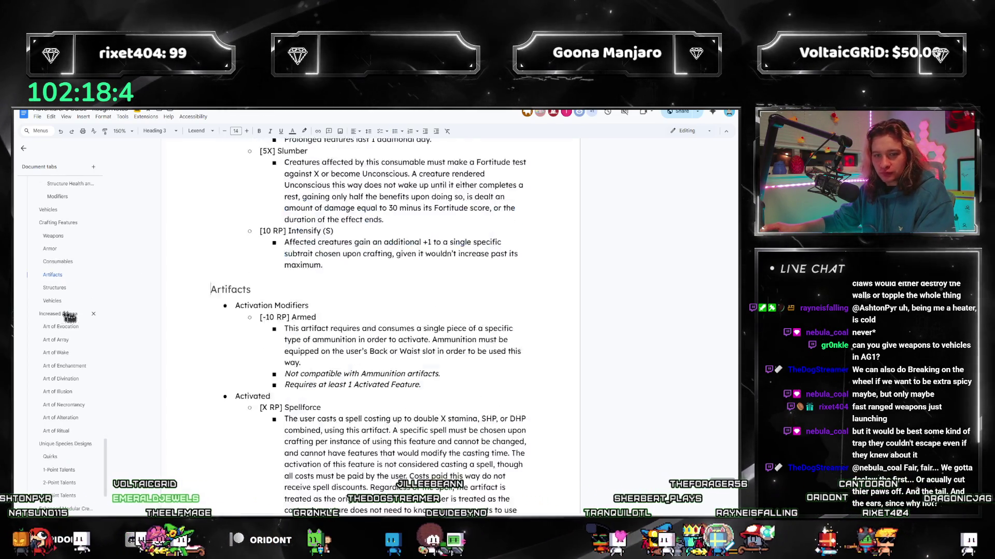
{"action": "scroll", "coordinate": [434, 277], "scroll_direction": "down", "scroll_amount": 4}
{"action": "scroll", "coordinate": [432, 277], "scroll_direction": "down", "scroll_amount": 4}
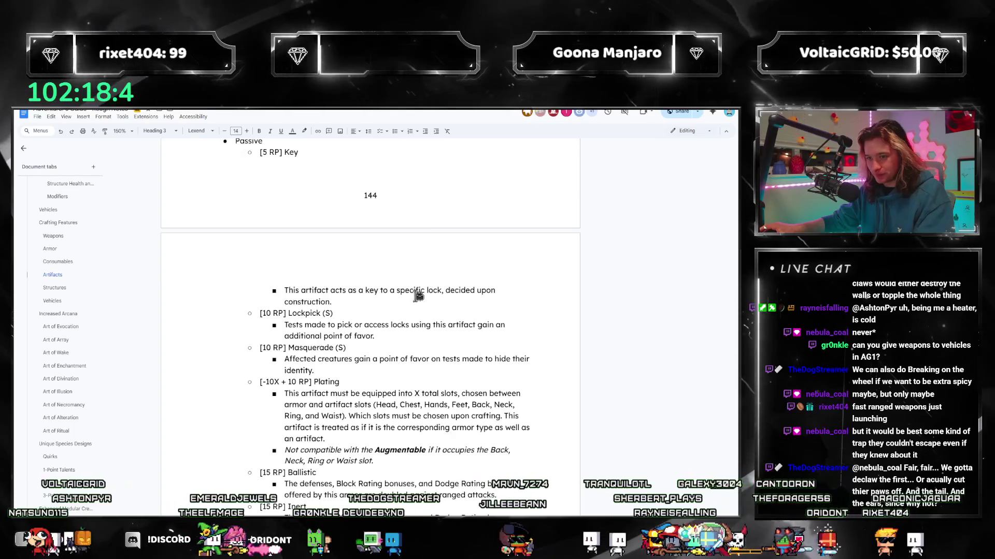
{"action": "scroll", "coordinate": [423, 292], "scroll_direction": "up", "scroll_amount": 3}
{"action": "scroll", "coordinate": [420, 295], "scroll_direction": "up", "scroll_amount": 3}
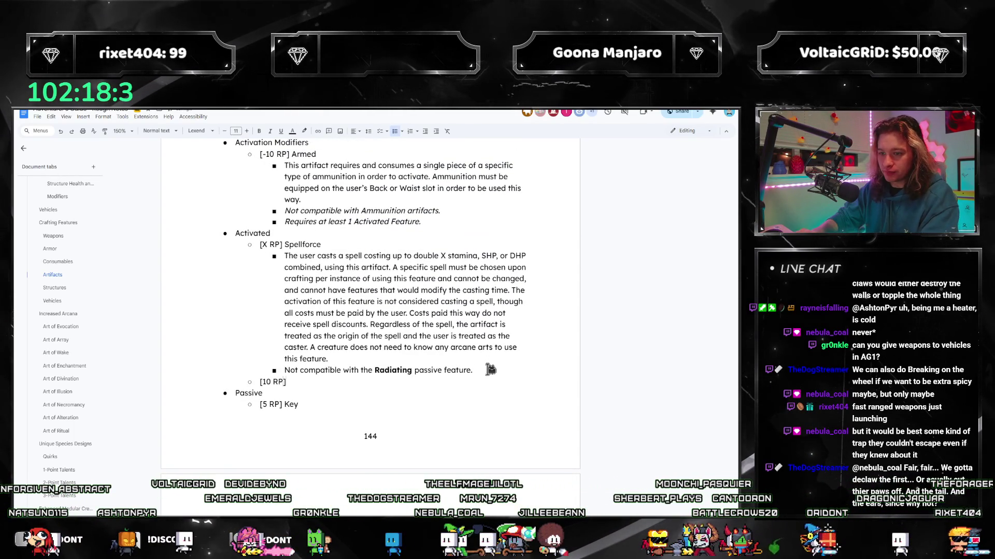
- Paste the Gust entry after [10 RP] and remove the duplicate '[5 RP] ' cost label
{"action": "left_click", "coordinate": [289, 382]}
{"action": "key", "text": "ctrl+v"}
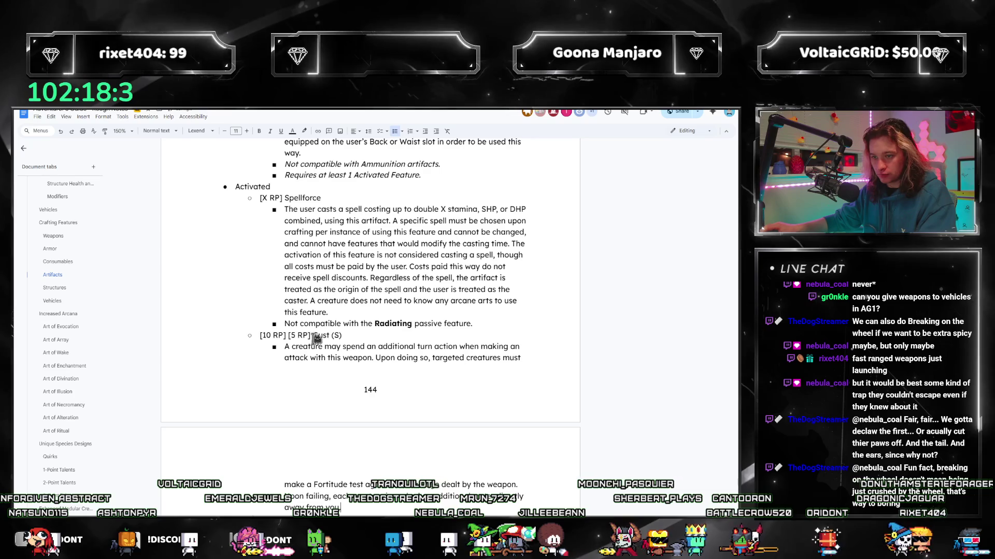
{"action": "left_click_drag", "start_coordinate": [310, 336], "coordinate": [288, 336]}
{"action": "key", "text": "BackSpace"}
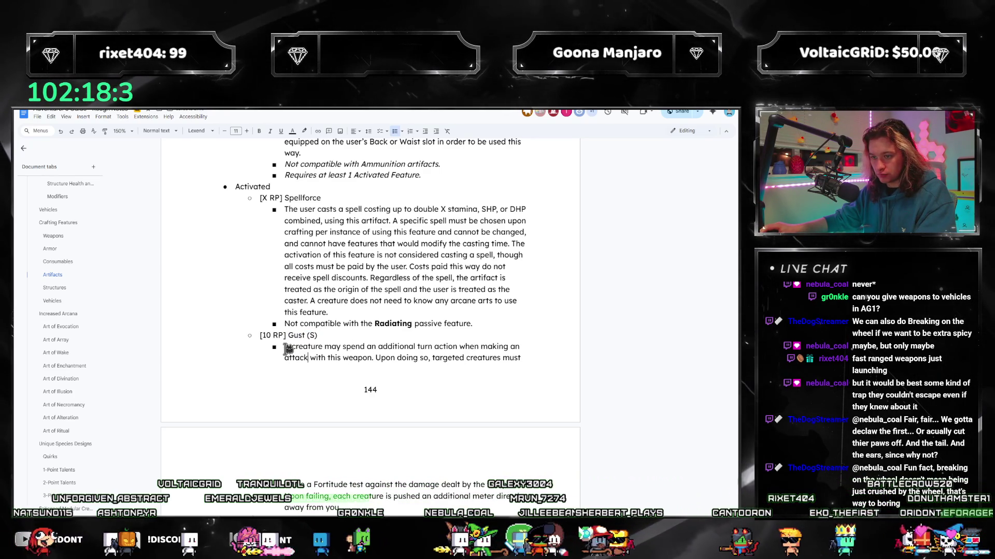
- Strip the weapon-specific sentences and the phrase 'by the weapon' from the Gust bullets
{"action": "left_click_drag", "start_coordinate": [285, 347], "coordinate": [388, 360]}
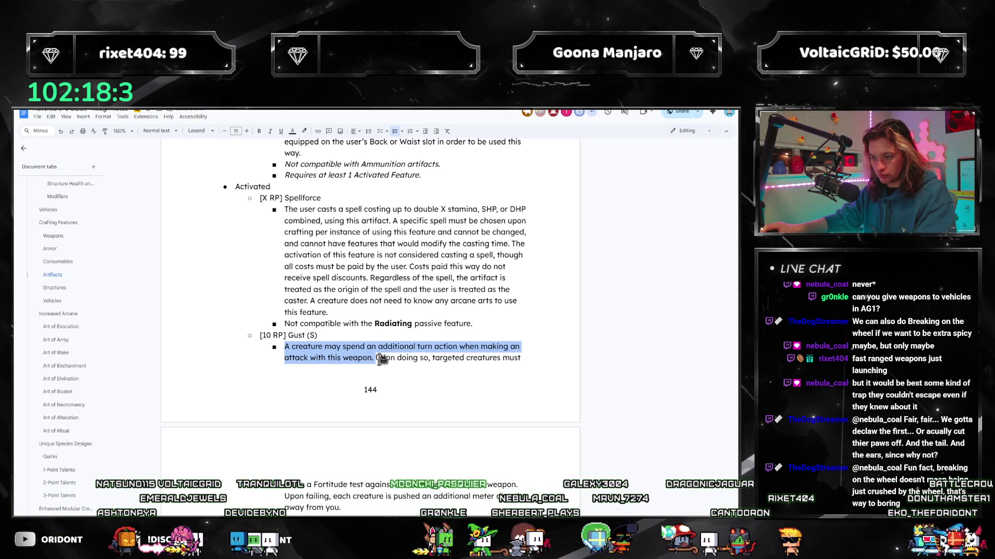
{"action": "left_click", "coordinate": [437, 359]}
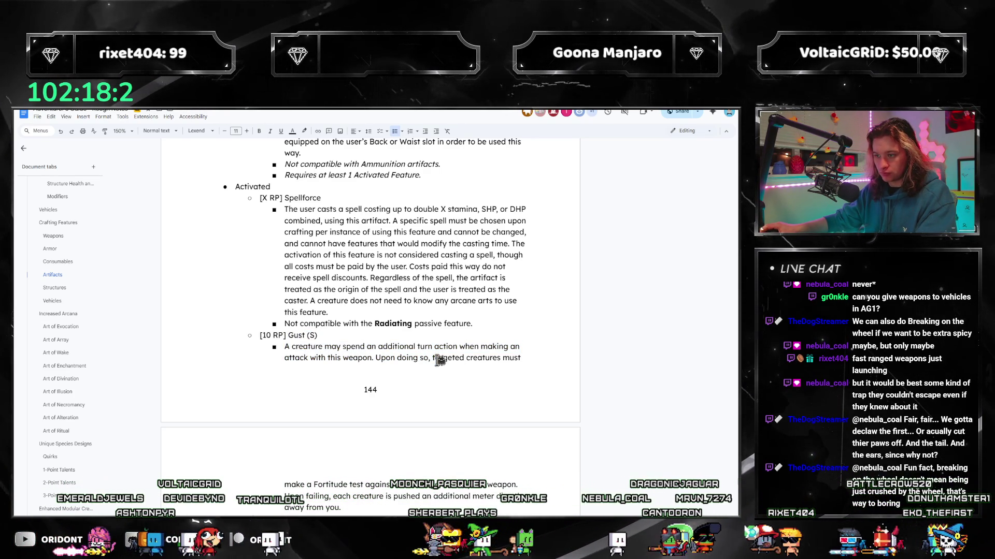
{"action": "mouse_move", "coordinate": [522, 360]}
{"action": "left_mouse_down"}
{"action": "mouse_move", "coordinate": [286, 347]}
{"action": "mouse_move", "coordinate": [521, 359]}
{"action": "left_mouse_up"}
{"action": "left_click", "coordinate": [286, 346]}
{"action": "key", "text": "BackSpace"}
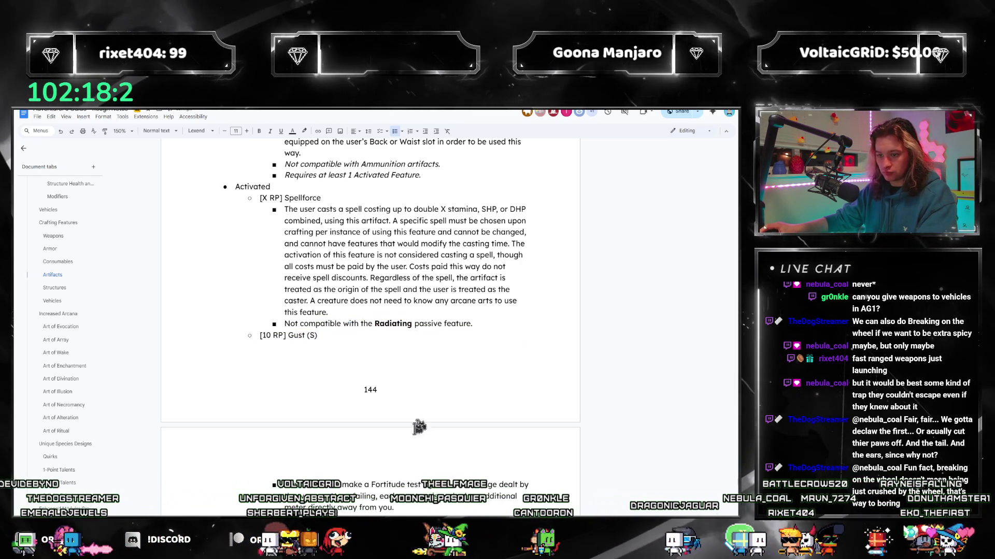
{"action": "scroll", "coordinate": [419, 358], "scroll_direction": "down", "scroll_amount": 2}
{"action": "double_click", "coordinate": [331, 404]}
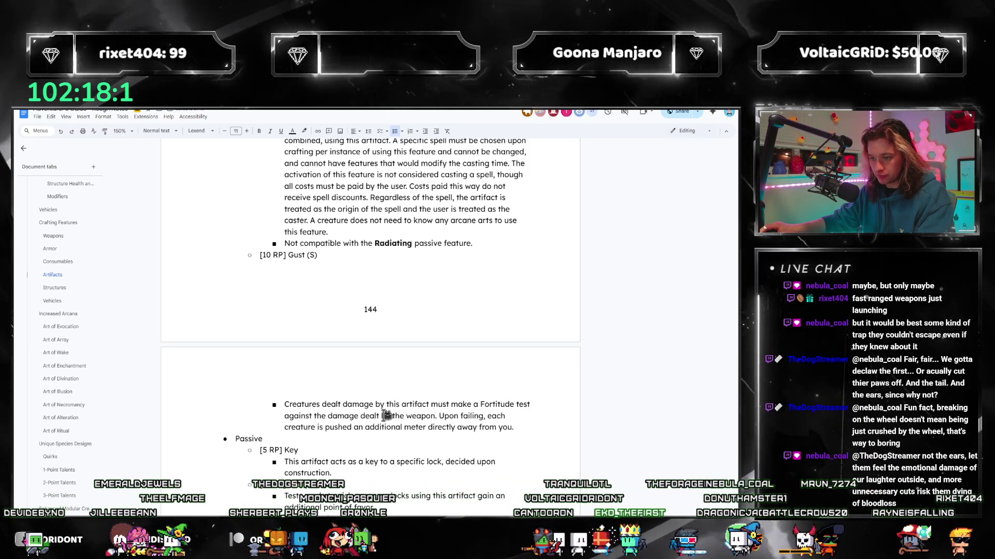
{"action": "left_click_drag", "start_coordinate": [381, 415], "coordinate": [435, 419]}
{"action": "key", "text": "BackSpace"}
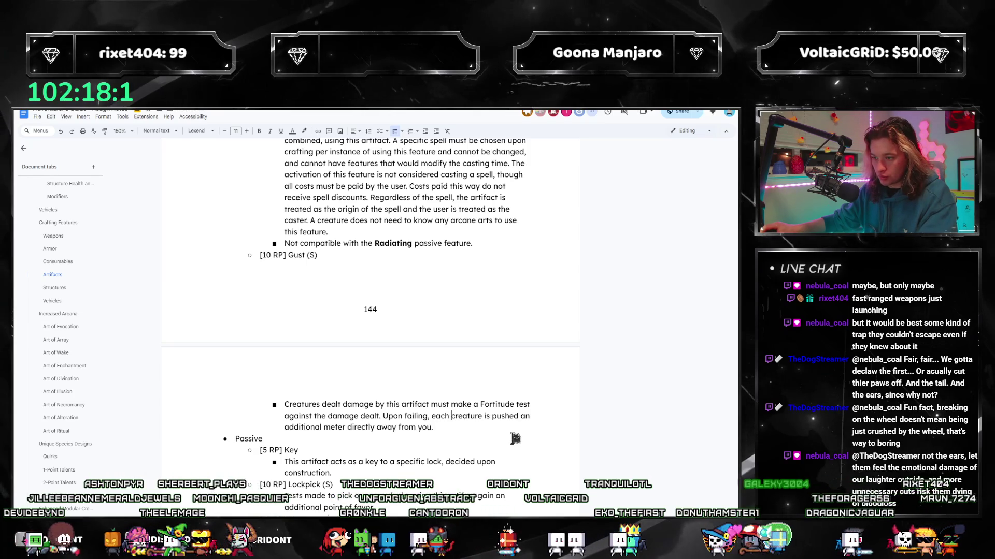
{"action": "type", "text": "affected"}
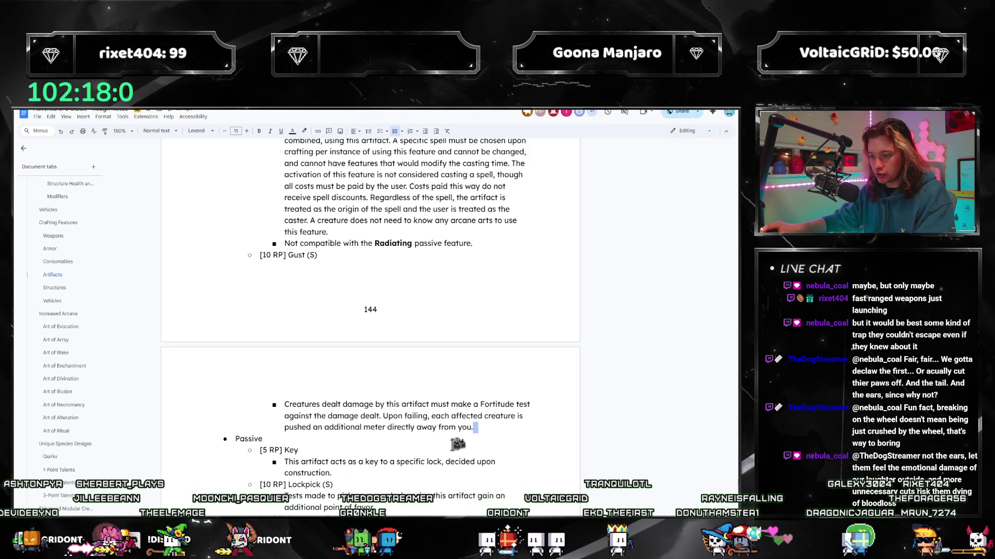
- Replace 'you' with 'the user' in the Gust descriptions, jumping between Artifacts and Weapons
{"action": "double_click", "coordinate": [465, 428]}
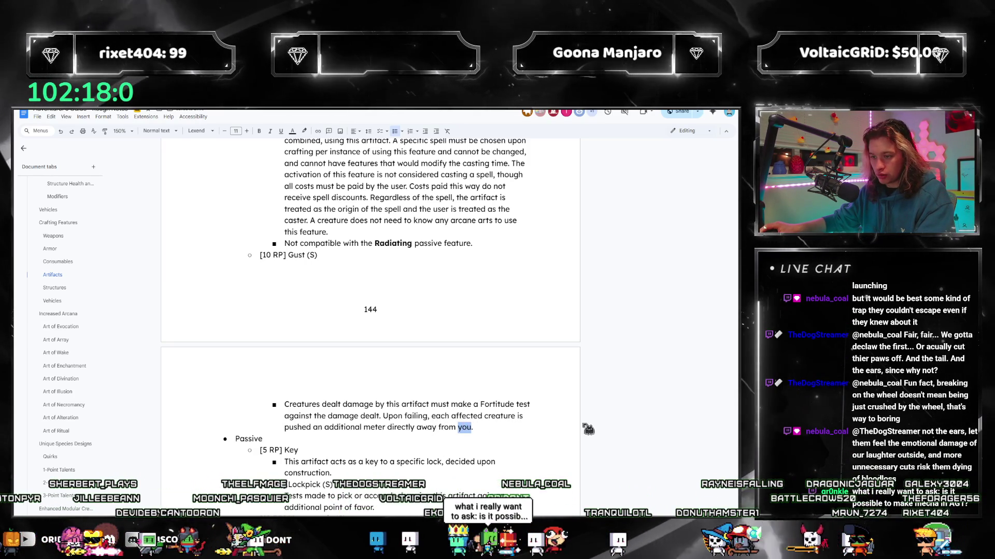
{"action": "type", "text": "the user"}
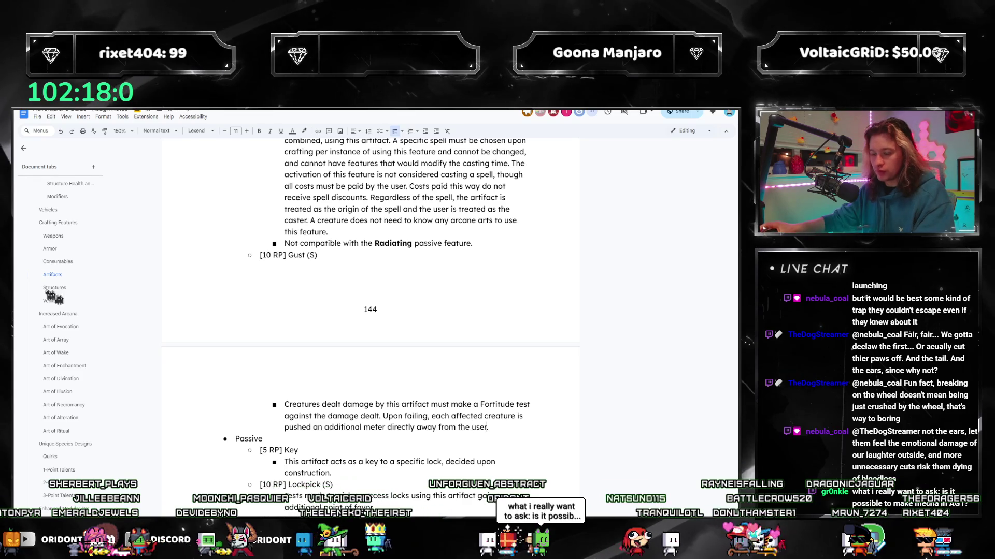
{"action": "left_click", "coordinate": [53, 235]}
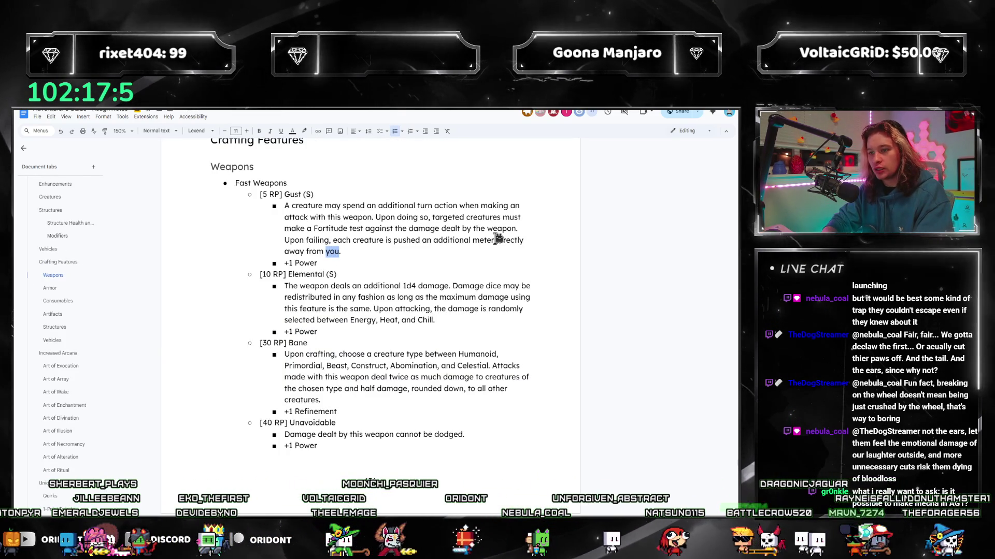
{"action": "type", "text": "the user."}
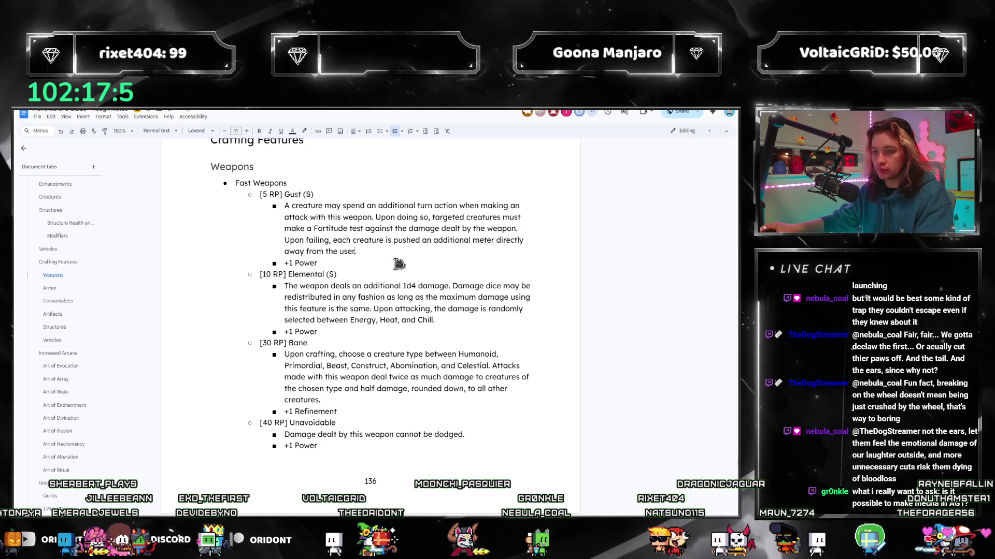
{"action": "mouse_move", "coordinate": [52, 339]}
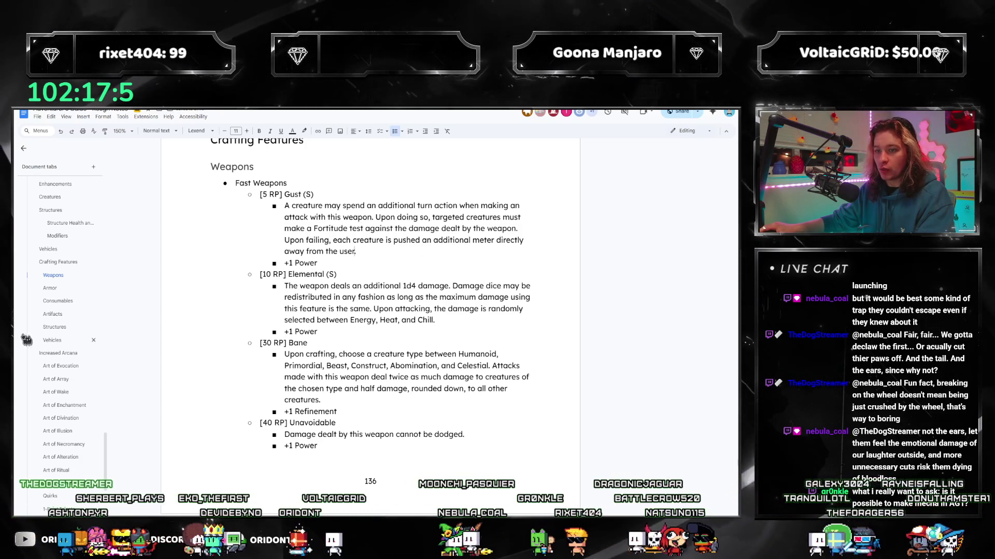
{"action": "scroll", "coordinate": [289, 303], "scroll_direction": "down", "scroll_amount": 5}
{"action": "scroll", "coordinate": [351, 326], "scroll_direction": "down", "scroll_amount": 5}
{"action": "scroll", "coordinate": [392, 346], "scroll_direction": "down", "scroll_amount": 3}
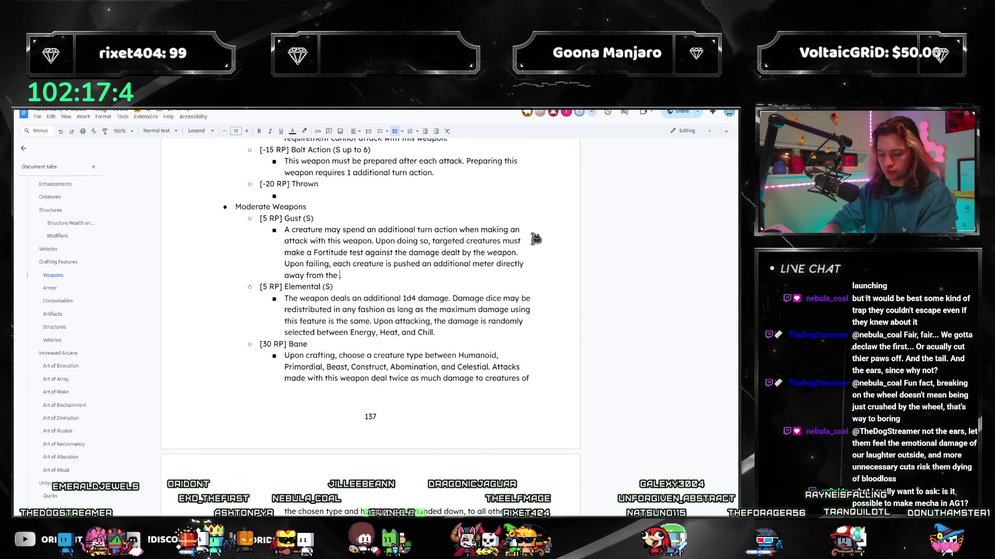
{"action": "scroll", "coordinate": [536, 239], "scroll_direction": "down", "scroll_amount": 5}
{"action": "scroll", "coordinate": [467, 249], "scroll_direction": "down", "scroll_amount": 5}
{"action": "scroll", "coordinate": [443, 265], "scroll_direction": "down", "scroll_amount": 5}
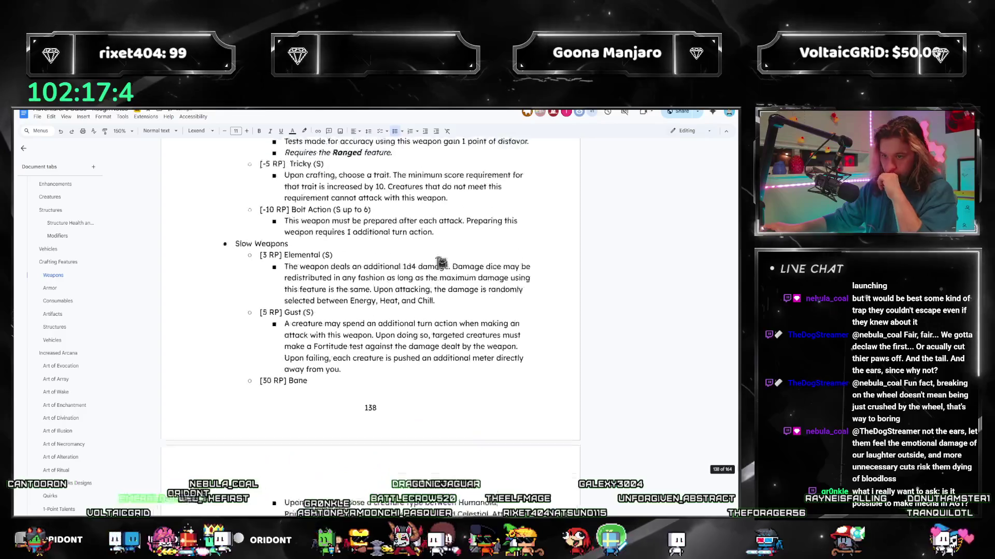
{"action": "scroll", "coordinate": [424, 279], "scroll_direction": "down", "scroll_amount": 2}
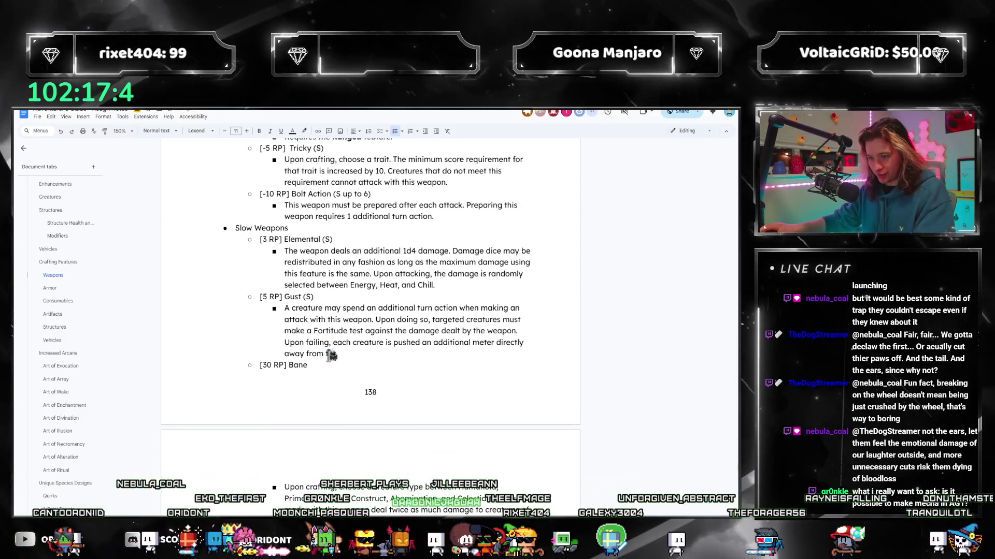
{"action": "left_click", "coordinate": [55, 315]}
{"action": "scroll", "coordinate": [443, 291], "scroll_direction": "down", "scroll_amount": 5}
{"action": "scroll", "coordinate": [443, 291], "scroll_direction": "down", "scroll_amount": 5}
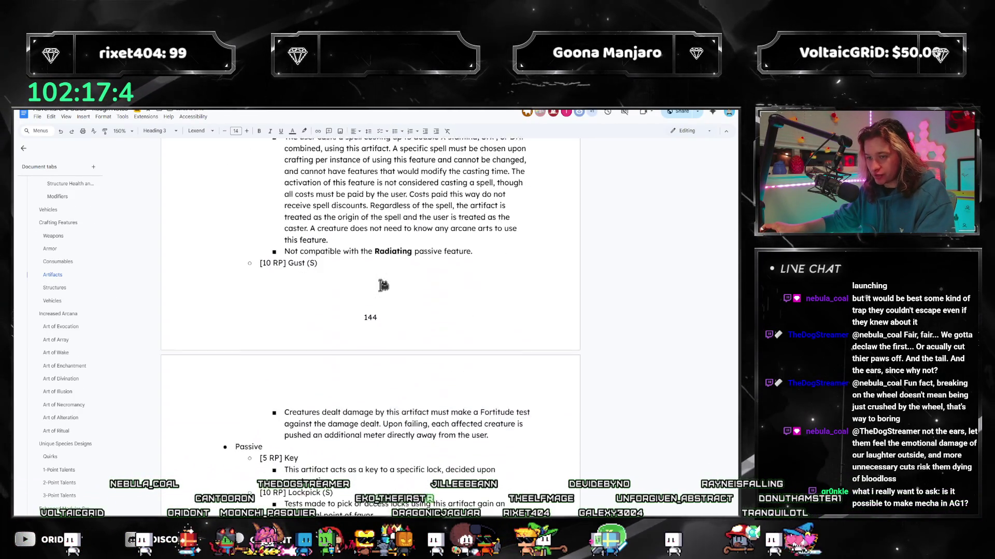
{"action": "scroll", "coordinate": [380, 410], "scroll_direction": "down", "scroll_amount": 3}
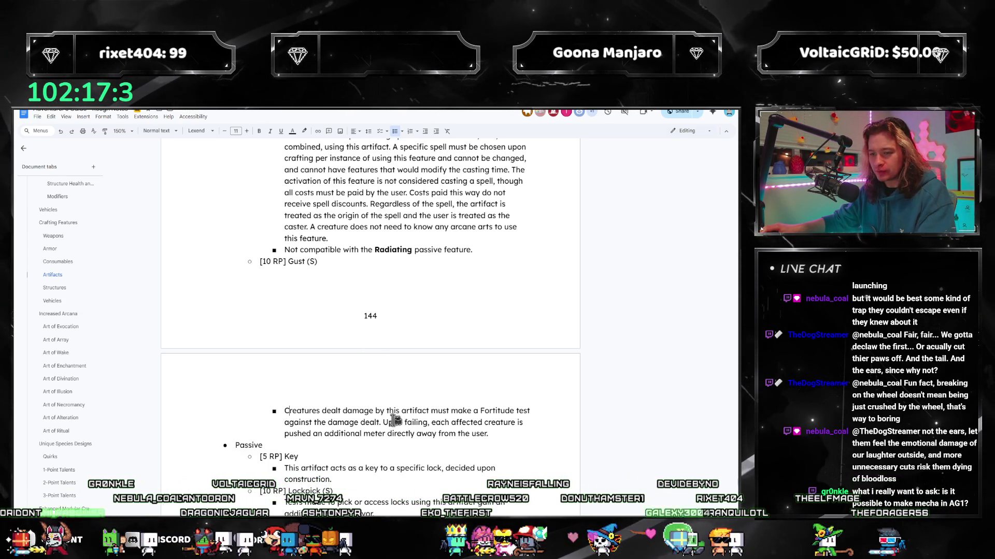
{"action": "type", "text": "n acti"}
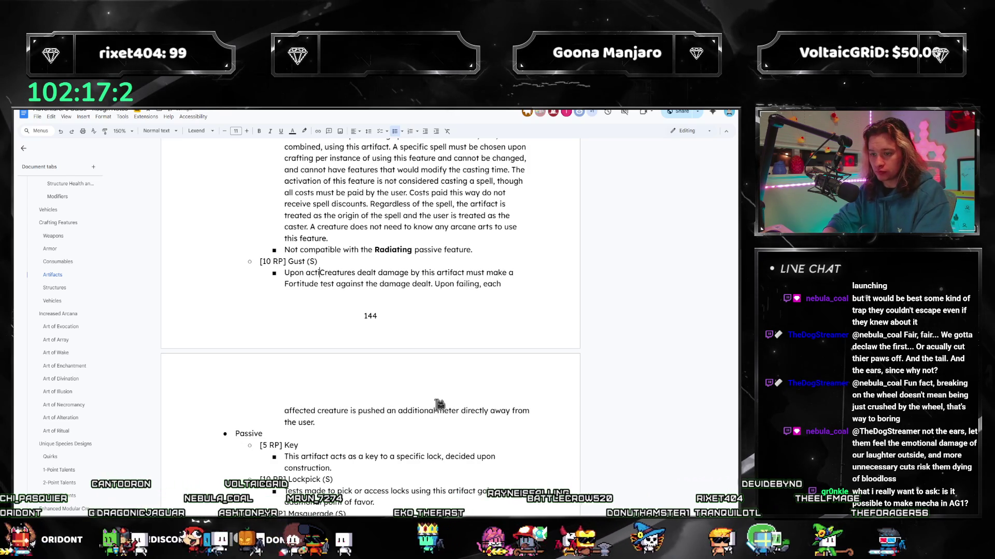
{"action": "type", "text": "the user may "}
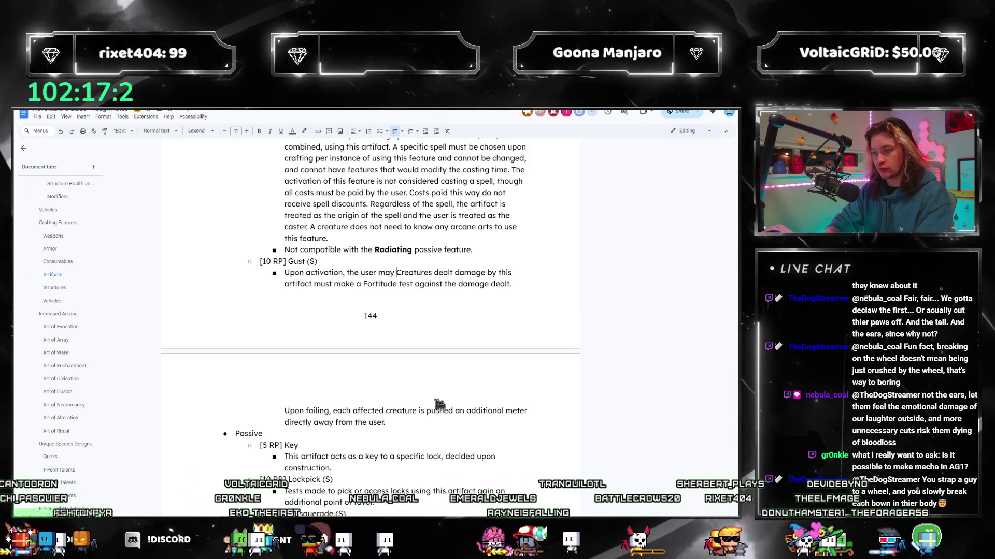
{"action": "type", "text": "spend an ad"}
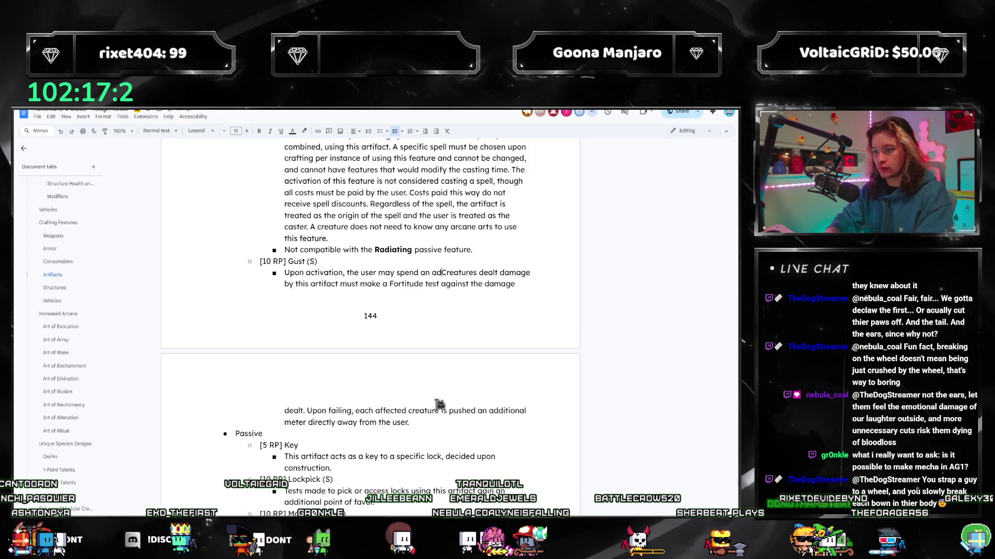
{"action": "type", "text": "ditional turn action. Upon doing so, c"}
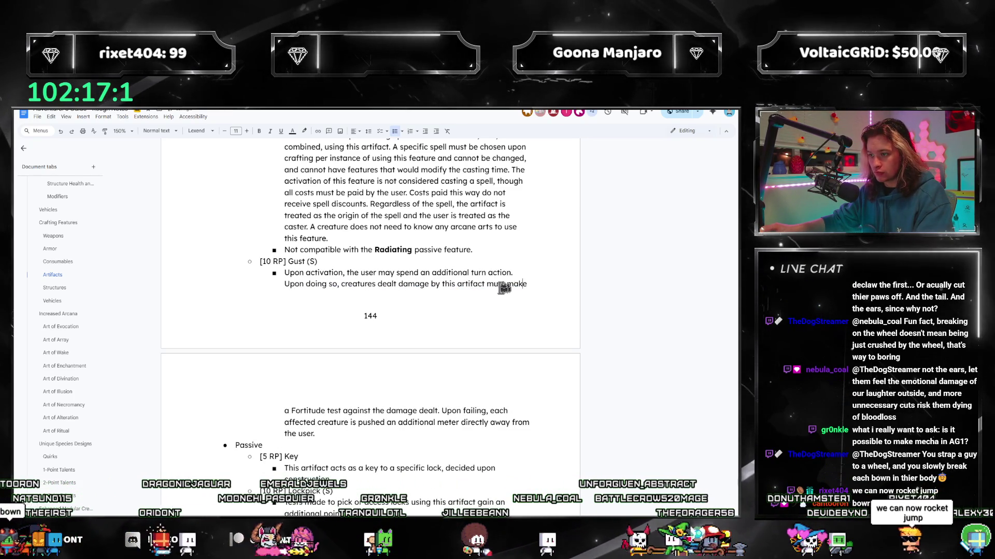
{"action": "type", "text": "'s action"}
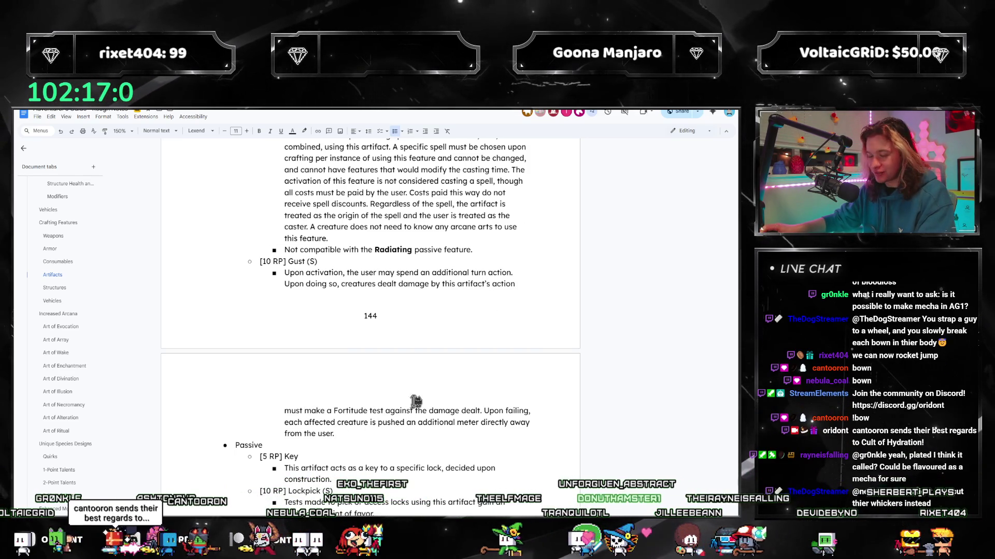
{"action": "scroll", "coordinate": [290, 437], "scroll_direction": "down", "scroll_amount": 1}
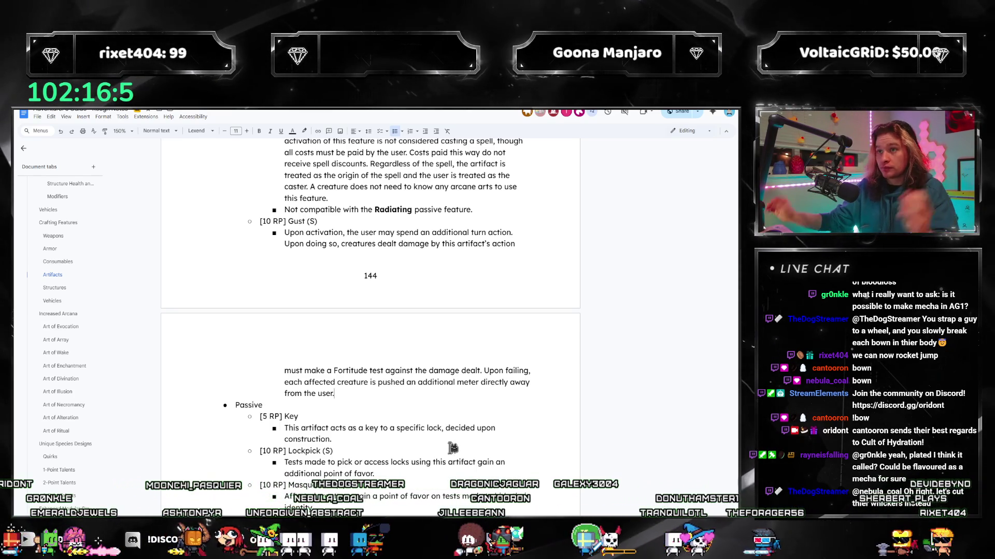
{"action": "scroll", "coordinate": [366, 394], "scroll_direction": "down", "scroll_amount": 3}
{"action": "scroll", "coordinate": [351, 350], "scroll_direction": "down", "scroll_amount": 3}
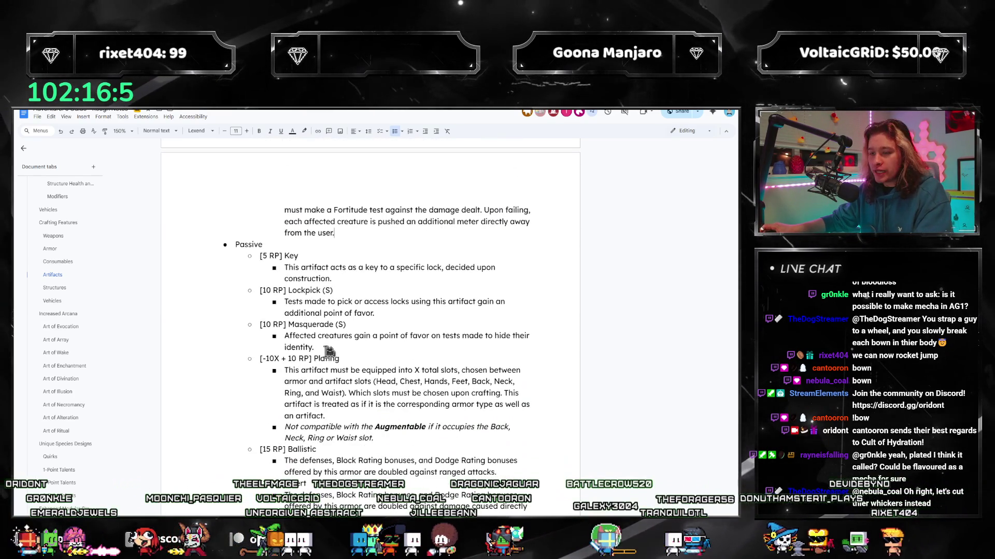
{"action": "scroll", "coordinate": [335, 284], "scroll_direction": "down", "scroll_amount": 2}
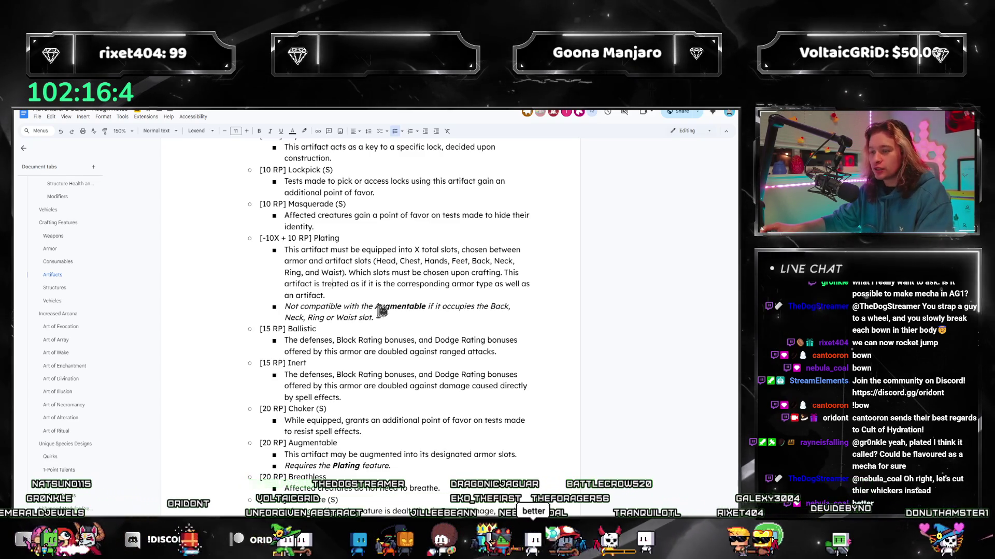
{"action": "scroll", "coordinate": [362, 301], "scroll_direction": "up", "scroll_amount": 4}
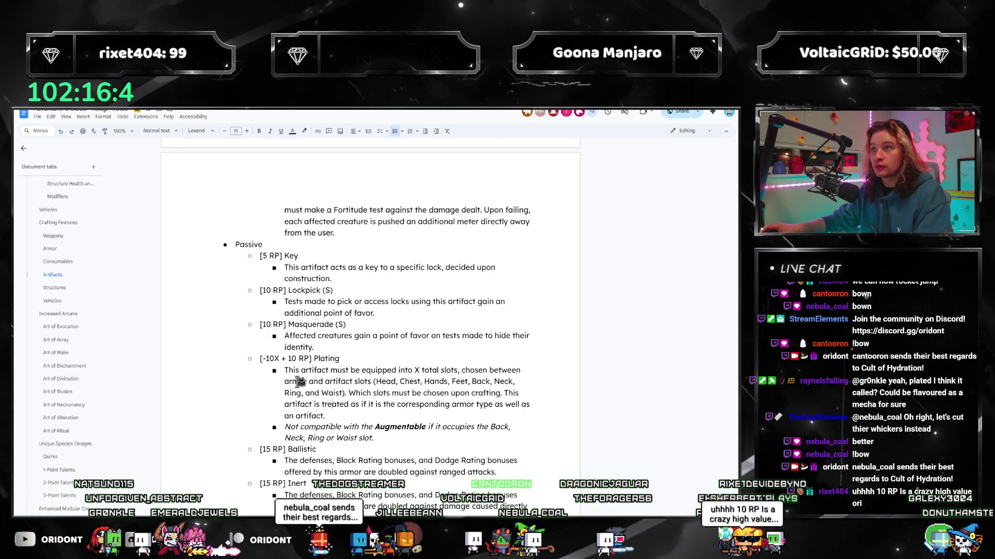
{"action": "scroll", "coordinate": [331, 379], "scroll_direction": "up", "scroll_amount": 2}
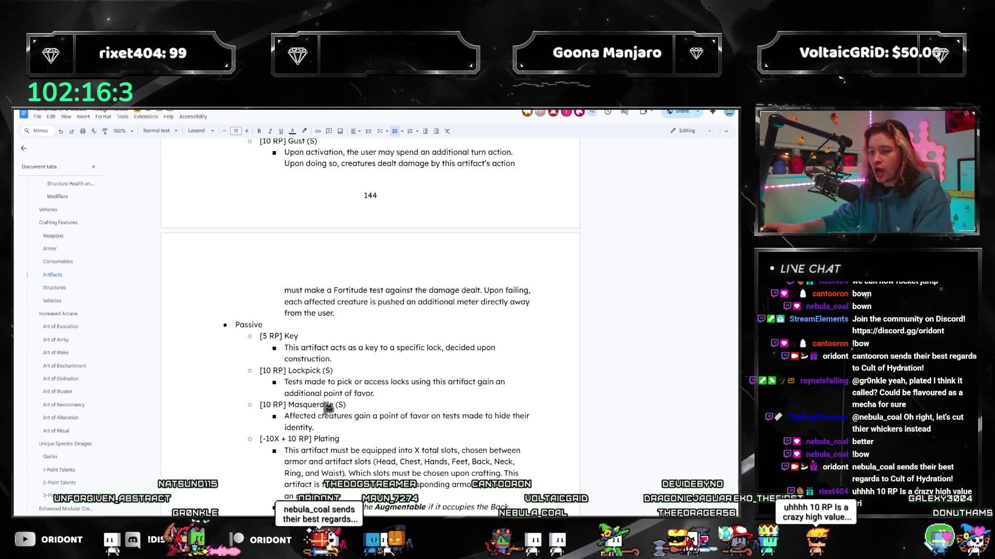
{"action": "scroll", "coordinate": [330, 408], "scroll_direction": "up", "scroll_amount": 2}
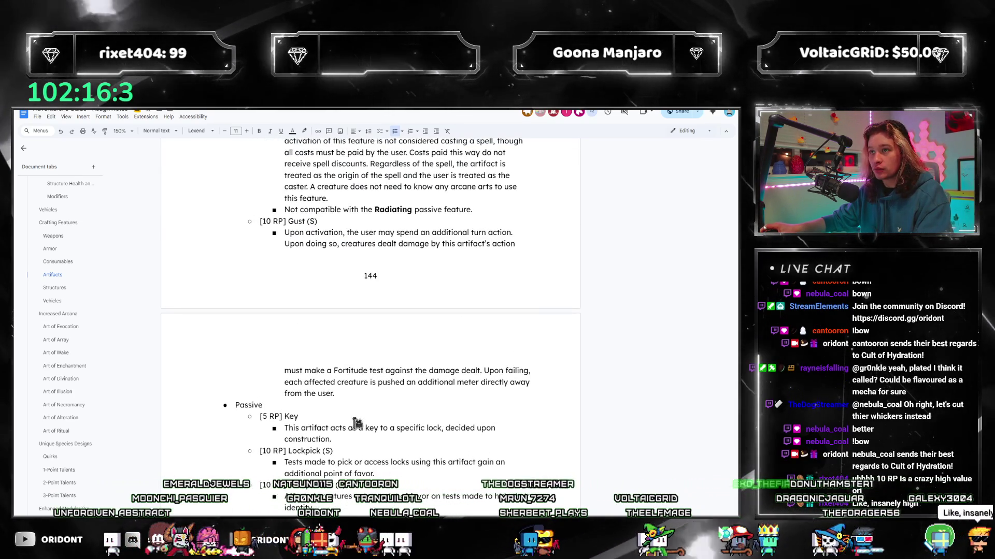
{"action": "scroll", "coordinate": [334, 389], "scroll_direction": "up", "scroll_amount": 1}
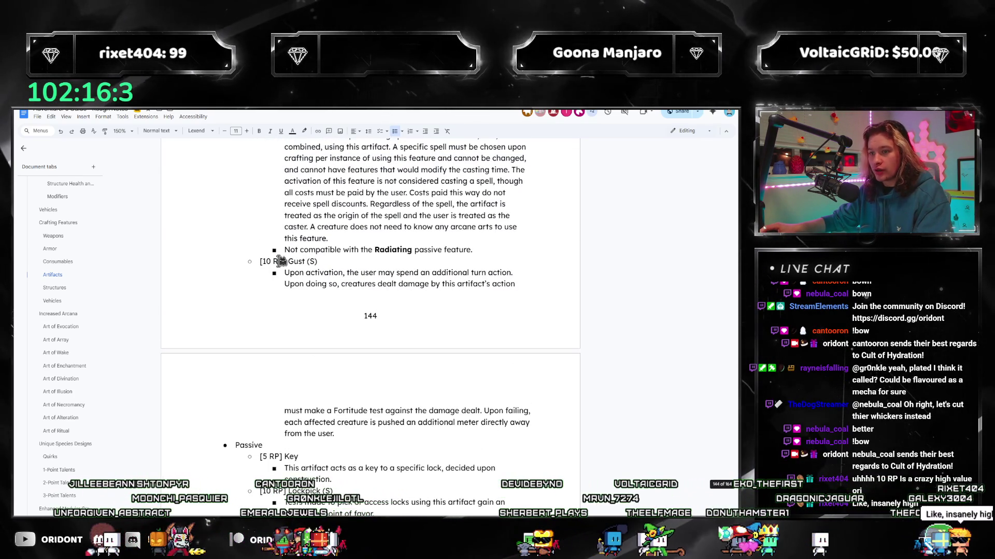
{"action": "scroll", "coordinate": [348, 315], "scroll_direction": "up", "scroll_amount": 1}
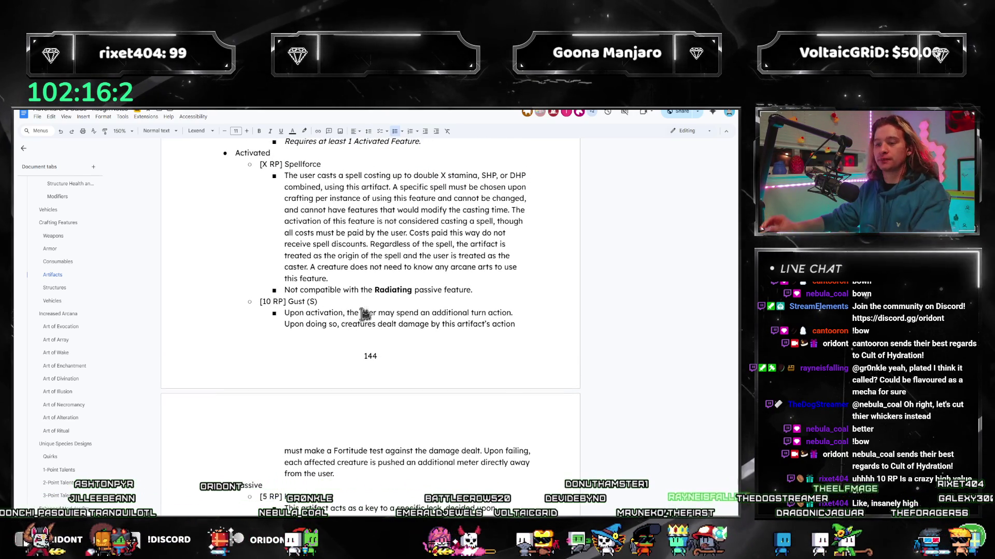
{"action": "left_click_drag", "start_coordinate": [335, 473], "coordinate": [247, 313]}
- Cut Gust from Activated, paste it below Masquerade with an italic 'Requires at least one Activated Feature.' note
{"action": "key", "text": "Delete"}
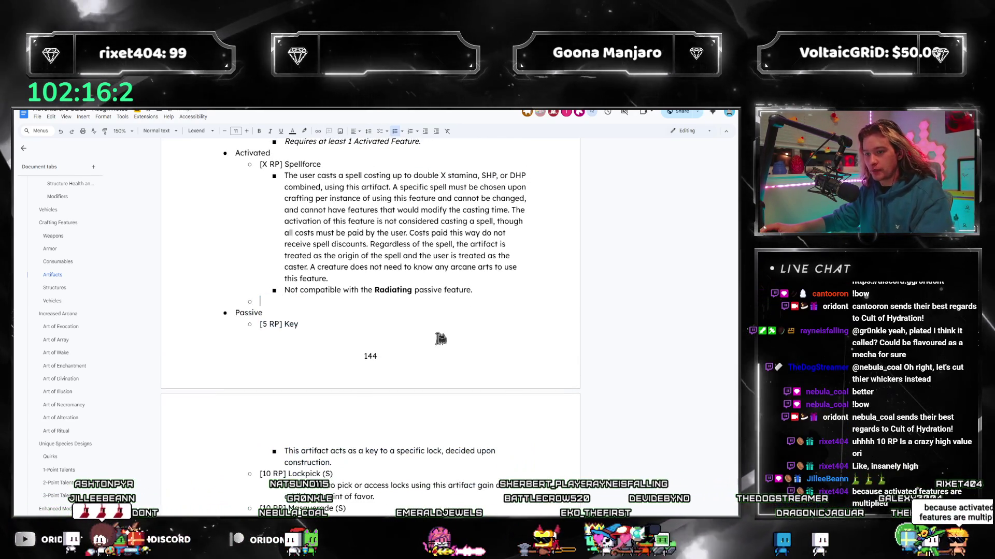
{"action": "scroll", "coordinate": [420, 342], "scroll_direction": "down", "scroll_amount": 1}
{"action": "scroll", "coordinate": [420, 342], "scroll_direction": "down", "scroll_amount": 3}
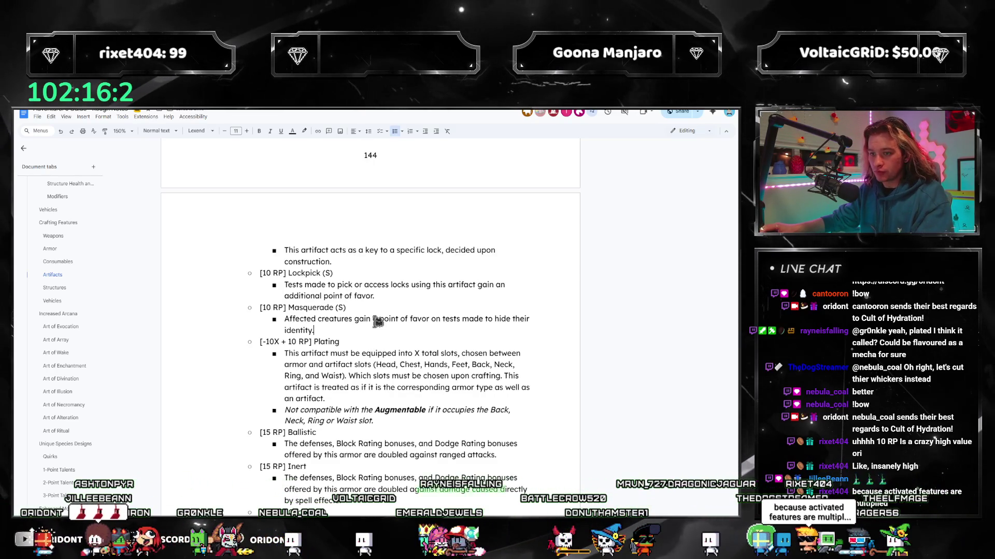
{"action": "key", "text": "Return"}
{"action": "type", "text": "[10 RP] Gust (S) Upon activation, the user may spend an additional turn action. Upon doing so, creatures dealt damage by this artifact’s action must make a Fortitude test against the damage dealt. Upon failing, each affected creature is pushed an additional meter directly away from the user."}
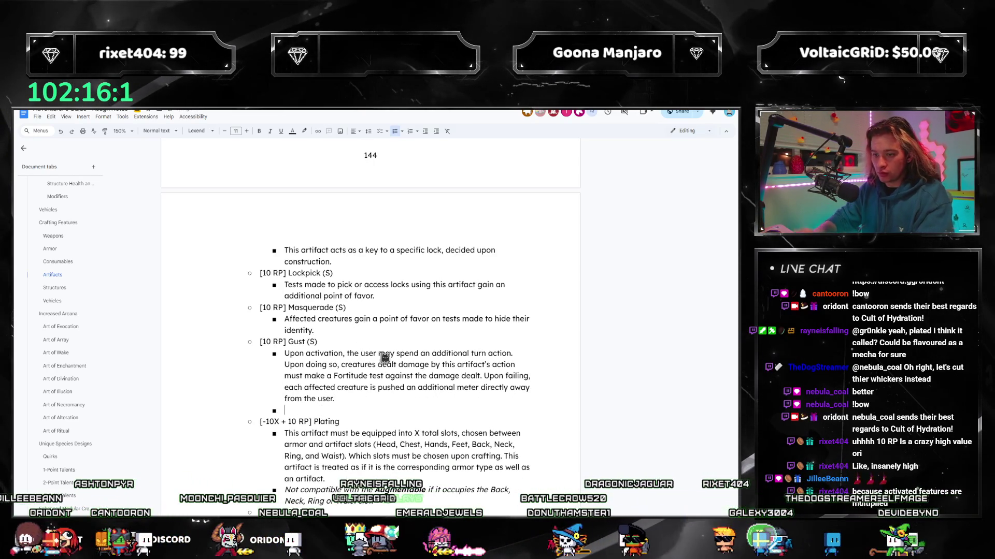
{"action": "key", "text": "ctrl+i"}
{"action": "type", "text": "uires at least"}
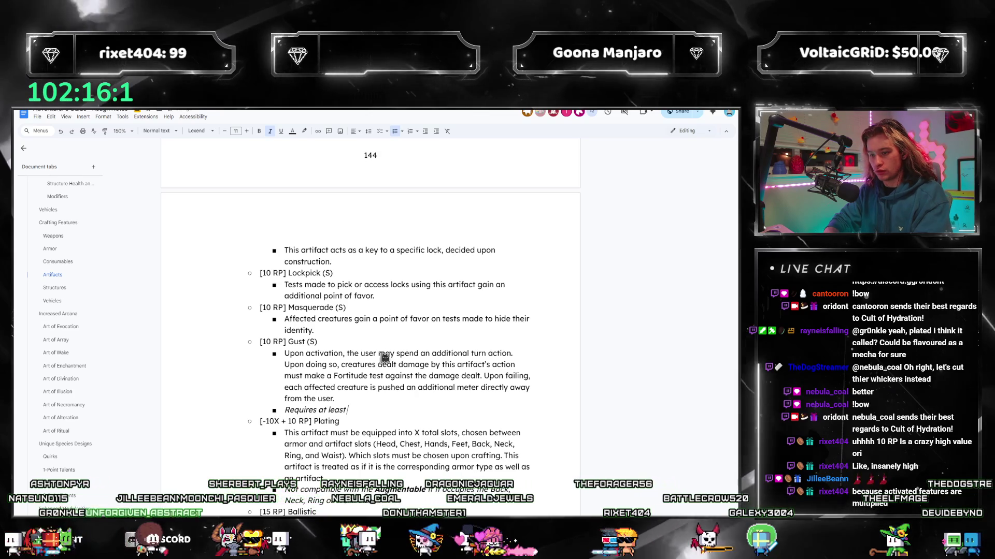
{"action": "type", "text": " one"}
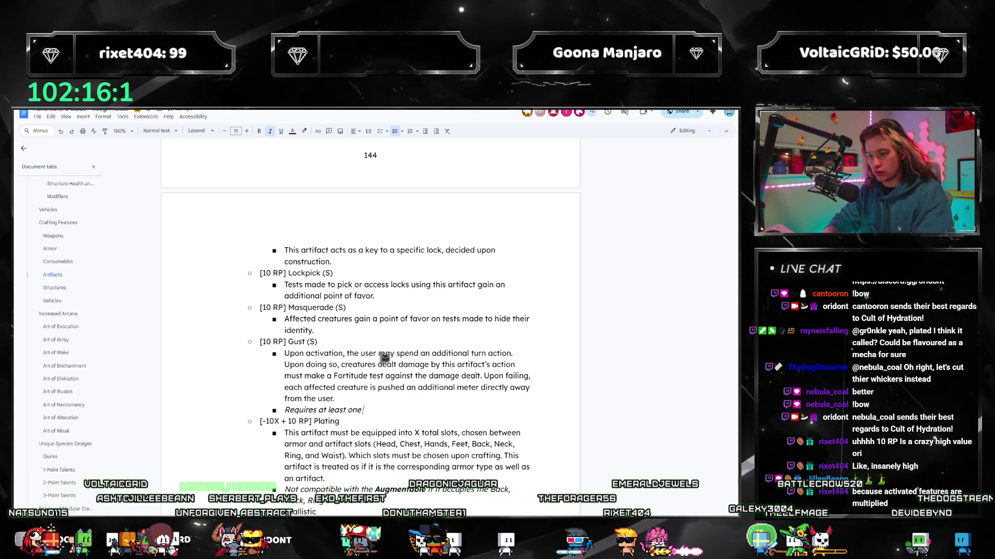
{"action": "type", "text": " acvated Feature."}
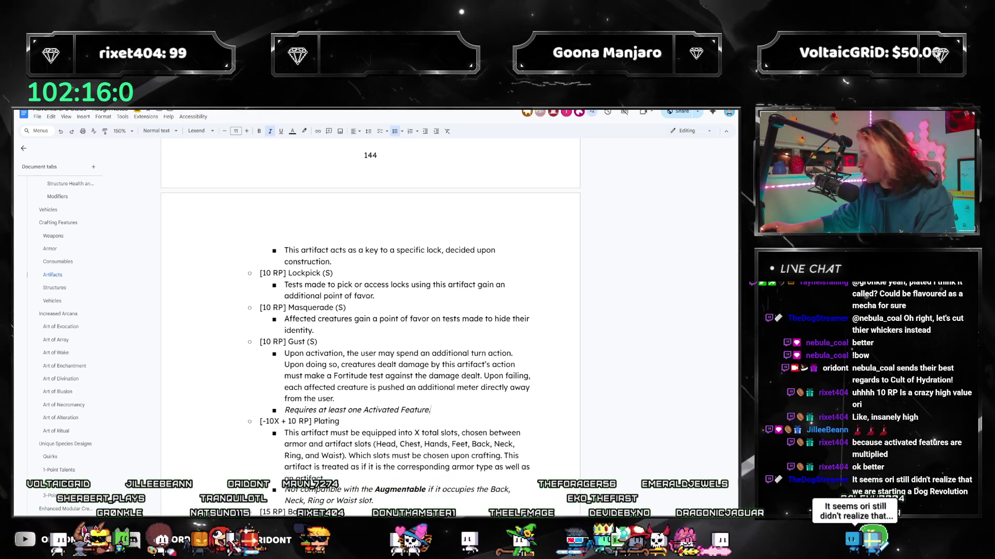
{"action": "key", "text": "alt+Tab"}
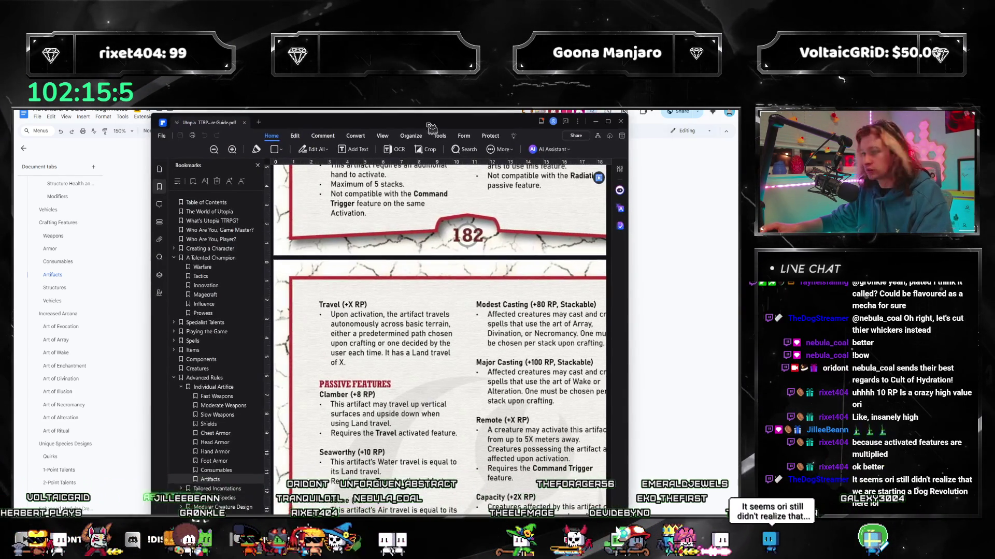
- Review the Command Trigger and Unwieldy entries in the PDF, then return to the Google Doc
{"action": "left_click", "coordinate": [609, 118]}
{"action": "scroll", "coordinate": [288, 276], "scroll_direction": "down", "scroll_amount": 3}
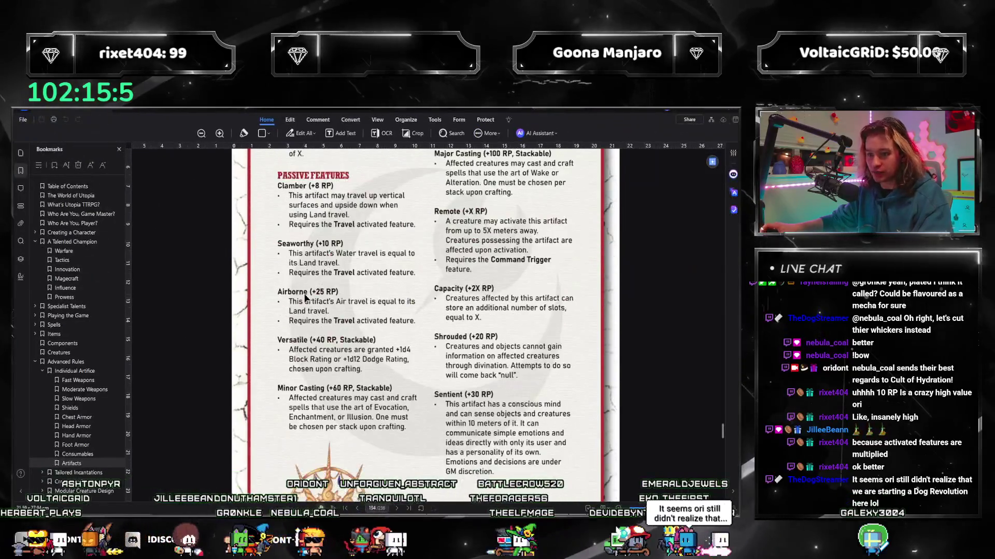
{"action": "scroll", "coordinate": [307, 303], "scroll_direction": "up", "scroll_amount": 6}
{"action": "scroll", "coordinate": [307, 303], "scroll_direction": "up", "scroll_amount": 3}
{"action": "scroll", "coordinate": [334, 329], "scroll_direction": "up", "scroll_amount": 2}
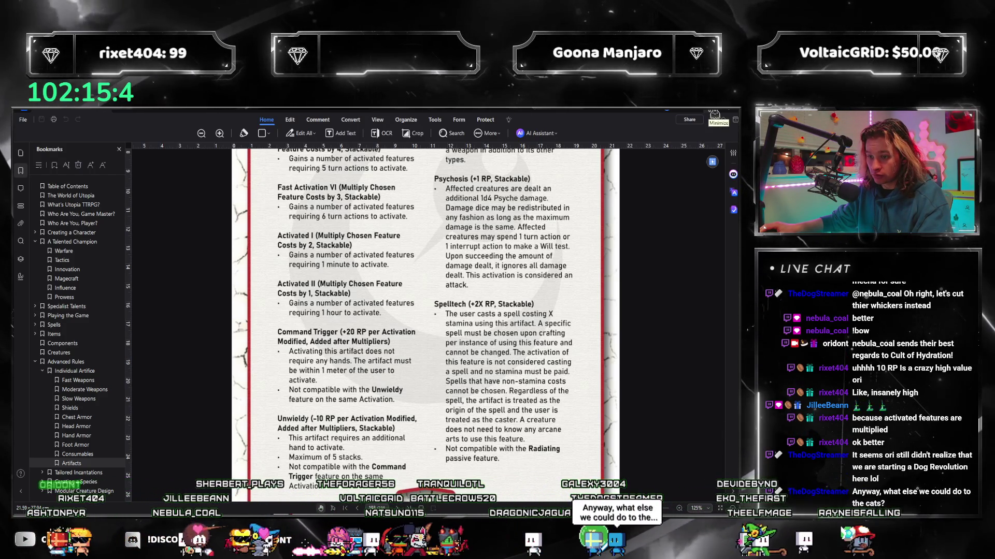
{"action": "scroll", "coordinate": [386, 448], "scroll_direction": "down", "scroll_amount": 2}
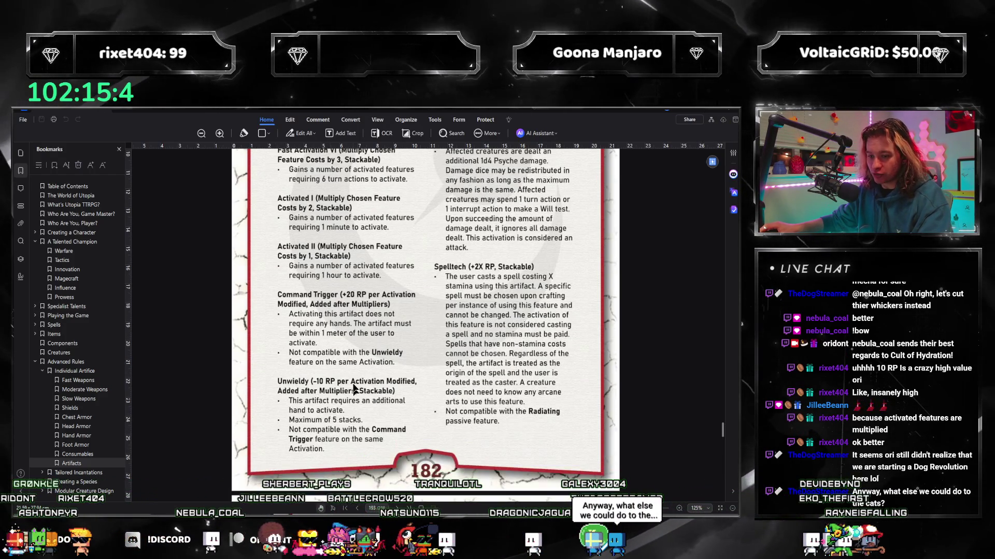
{"action": "scroll", "coordinate": [351, 410], "scroll_direction": "down", "scroll_amount": 1}
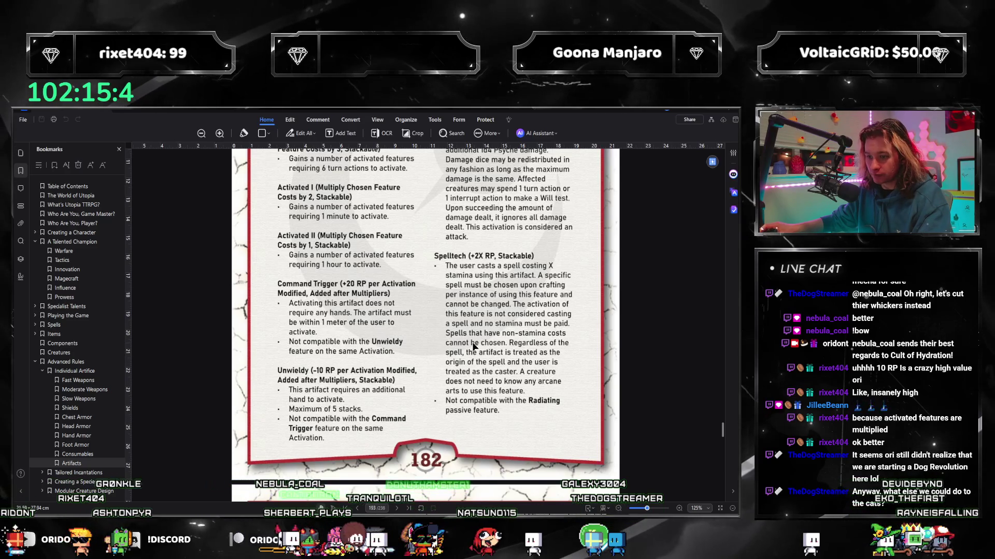
{"action": "key", "text": "alt+Tab"}
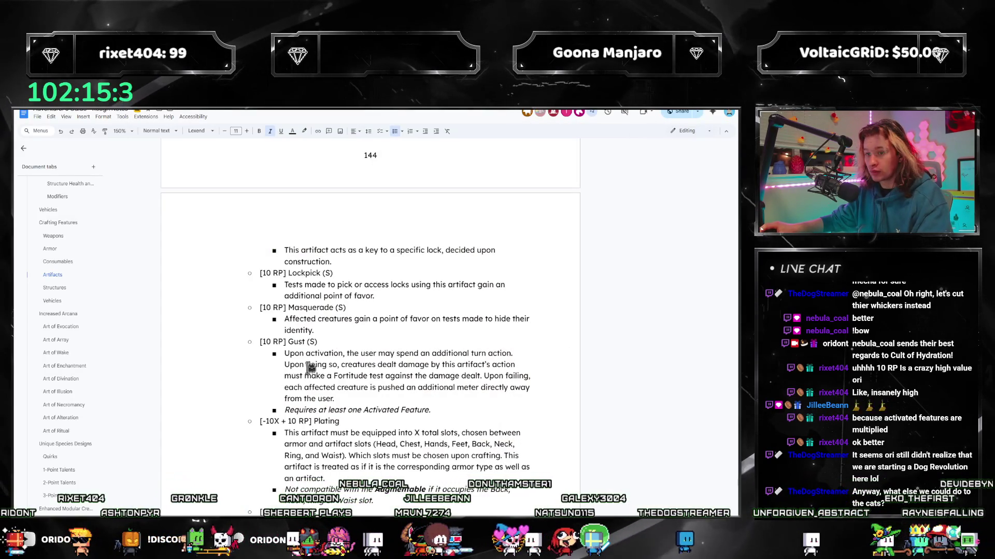
- Cut the Gust block from Passive, paste it below Spellforce and delete its requirement line
{"action": "left_click_drag", "start_coordinate": [434, 412], "coordinate": [259, 342]}
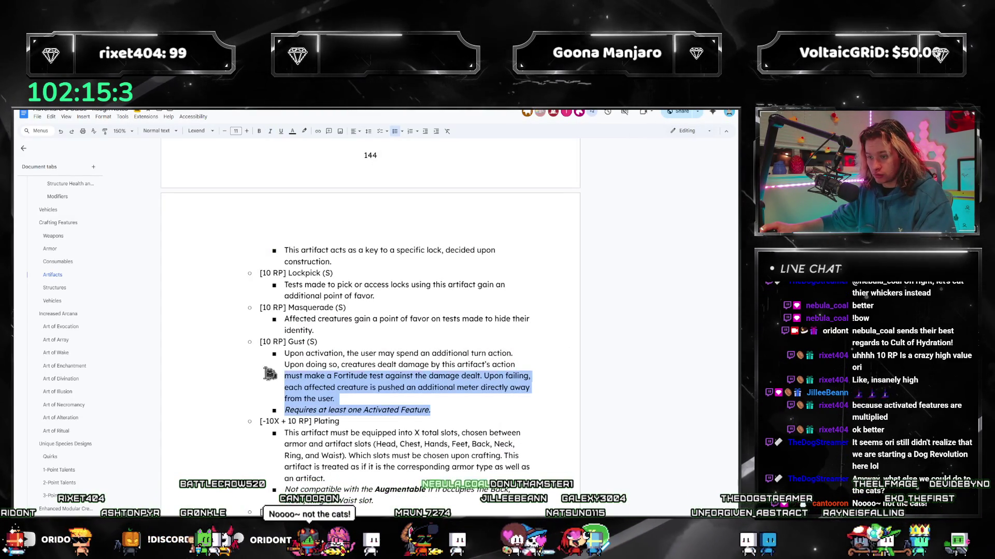
{"action": "key", "text": "Delete"}
{"action": "scroll", "coordinate": [414, 353], "scroll_direction": "up", "scroll_amount": 5}
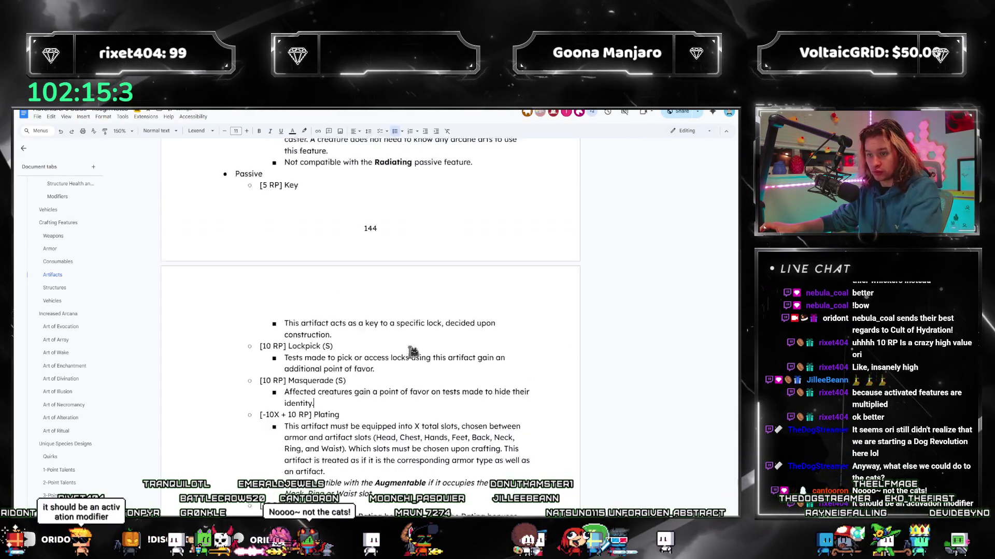
{"action": "scroll", "coordinate": [414, 353], "scroll_direction": "up", "scroll_amount": 3}
{"action": "key", "text": "Return"}
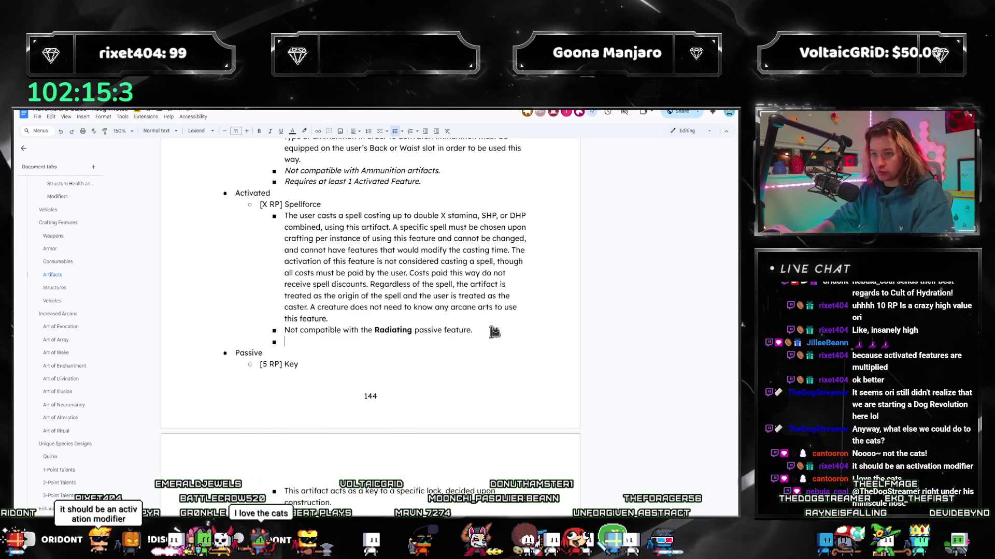
{"action": "type", "text": "[10 RP] Gust (S) Upon activation, the user may spend an additional turn action. Upon doing so, creatures dealt damage by this artifact’s action must make a Fortitude test against the damage dealt. Upon failing, each affected creature is pushed an additional meter directly away from the user. Requires at least one Activated Feature."}
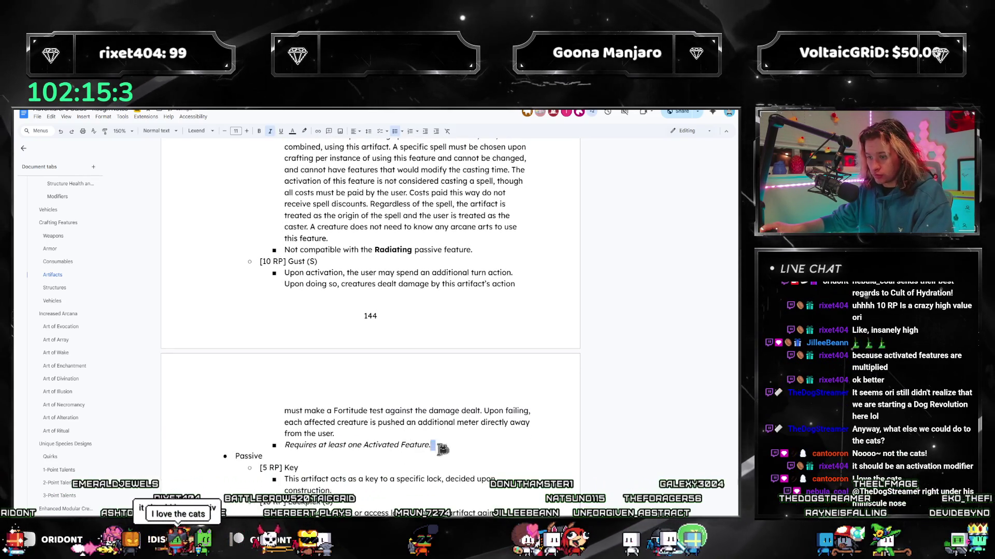
{"action": "key", "text": "BackSpace"}
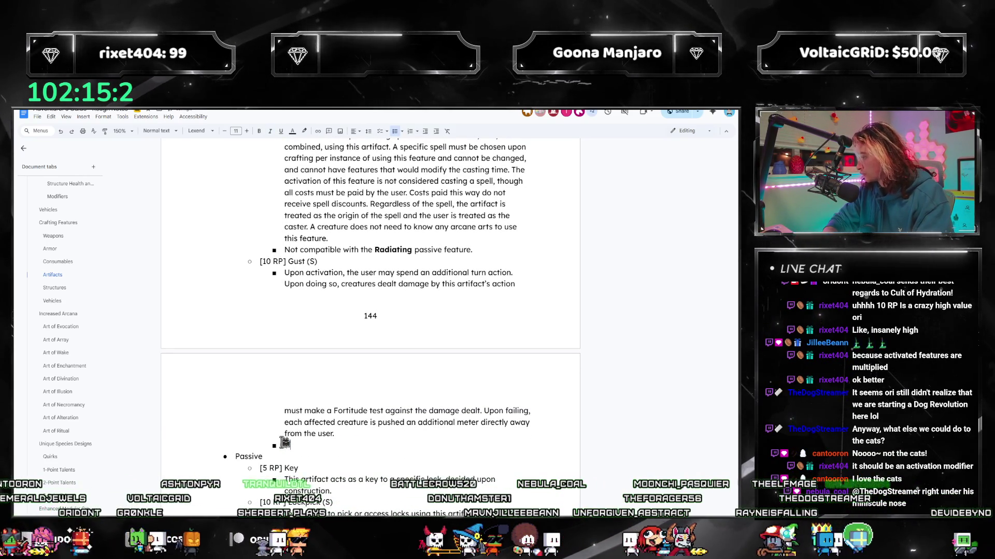
{"action": "type", "text": "Not"}
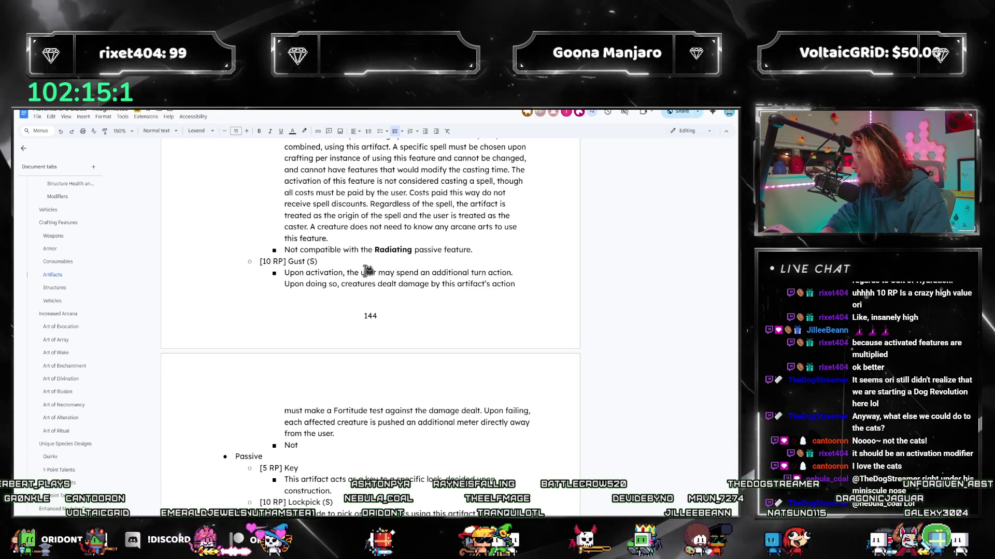
{"action": "type", "text": "per Activation Modified, "}
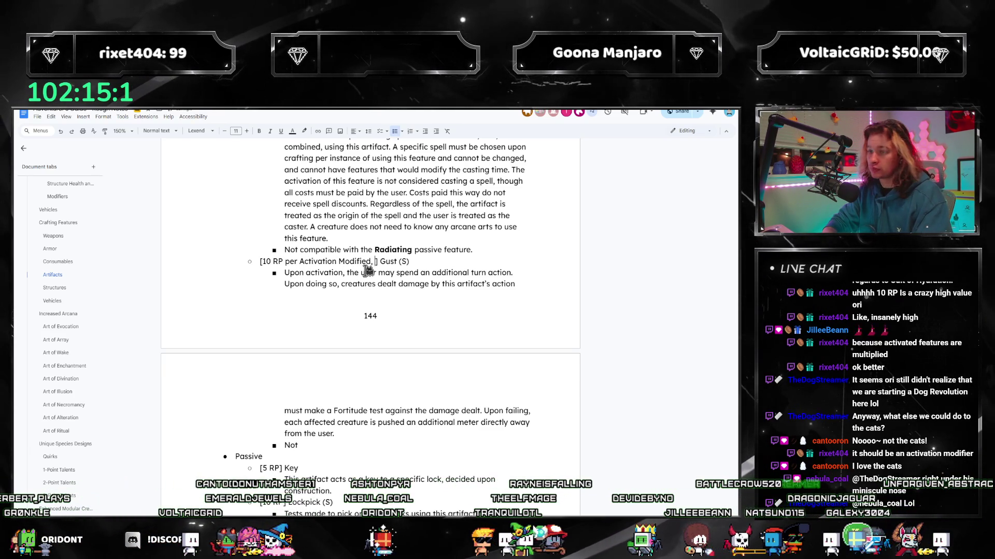
{"action": "type", "text": "ter Multi"}
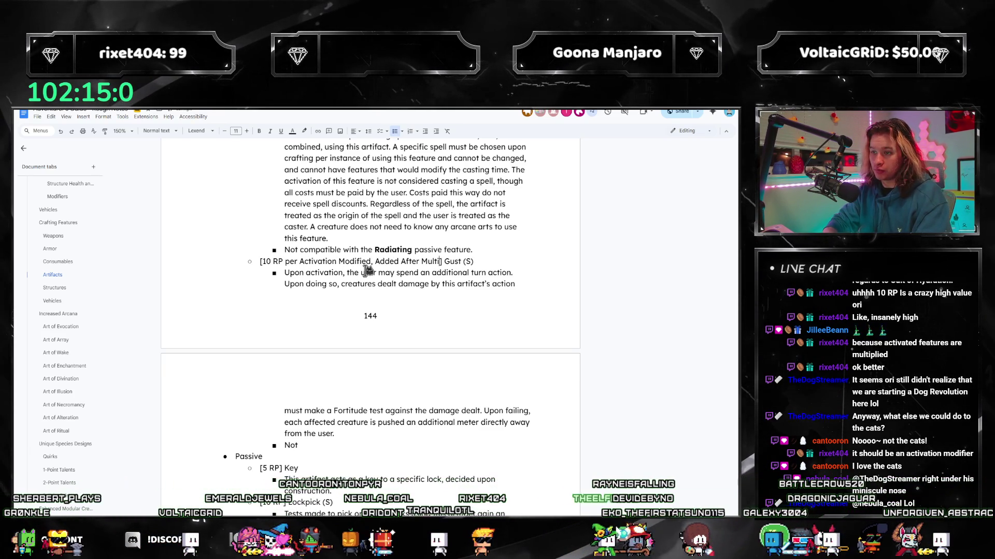
{"action": "type", "text": "s"}
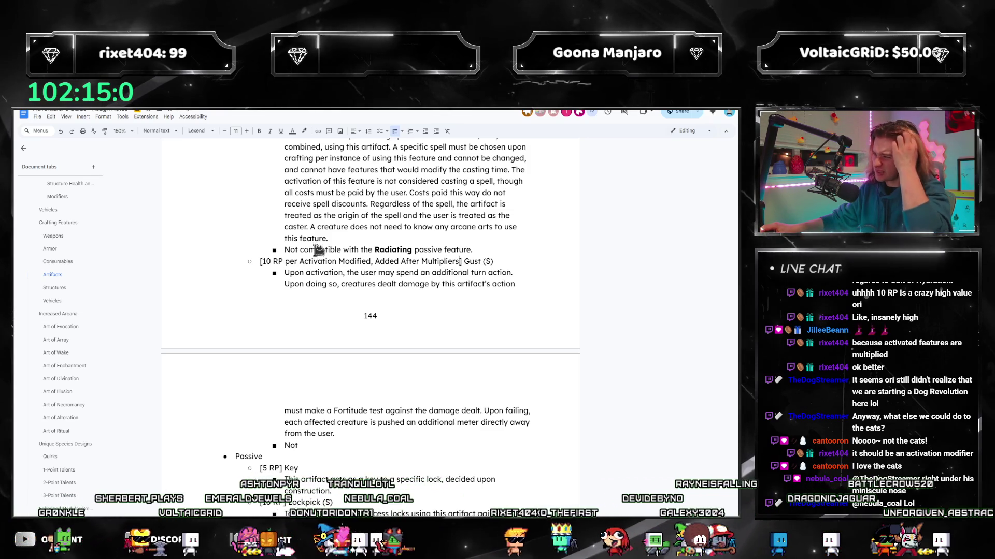
- Move the cost wording into Gust's parentheses as '(S, RP per Activation Modified, Added After Multipliers)'
{"action": "left_click_drag", "start_coordinate": [284, 261], "coordinate": [459, 262]}
{"action": "key", "text": "ctrl+x"}
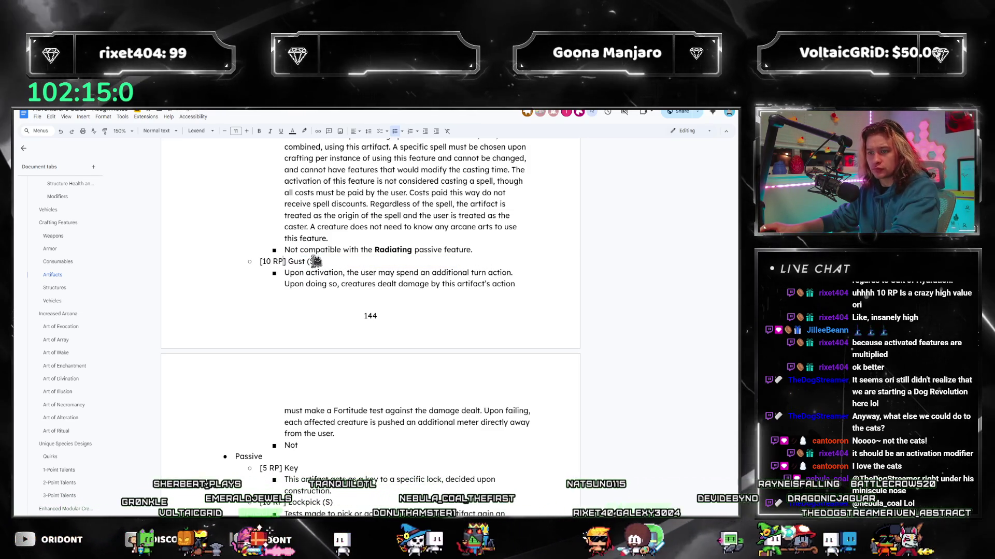
{"action": "left_click", "coordinate": [314, 262]}
{"action": "key", "text": "ctrl+v"}
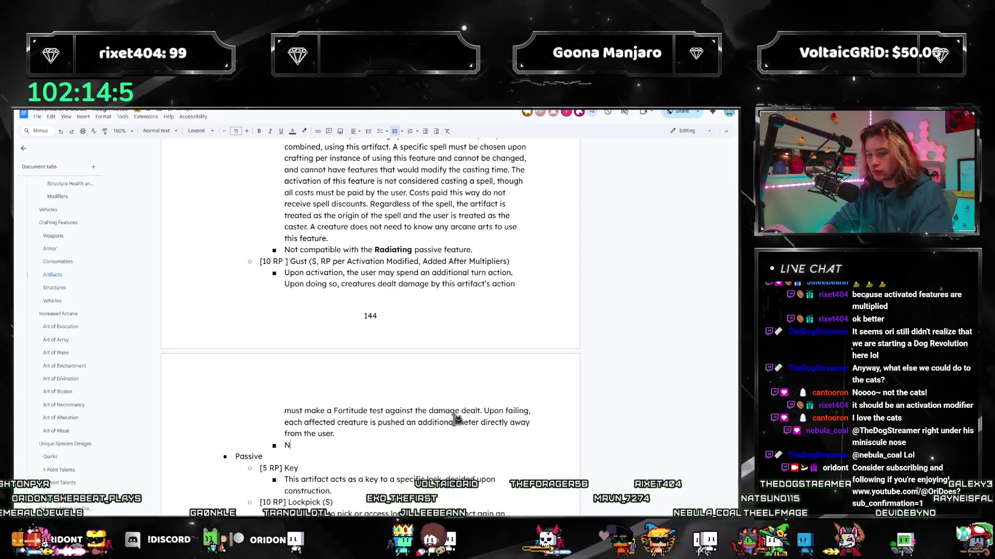
{"action": "key", "text": "BackSpace"}
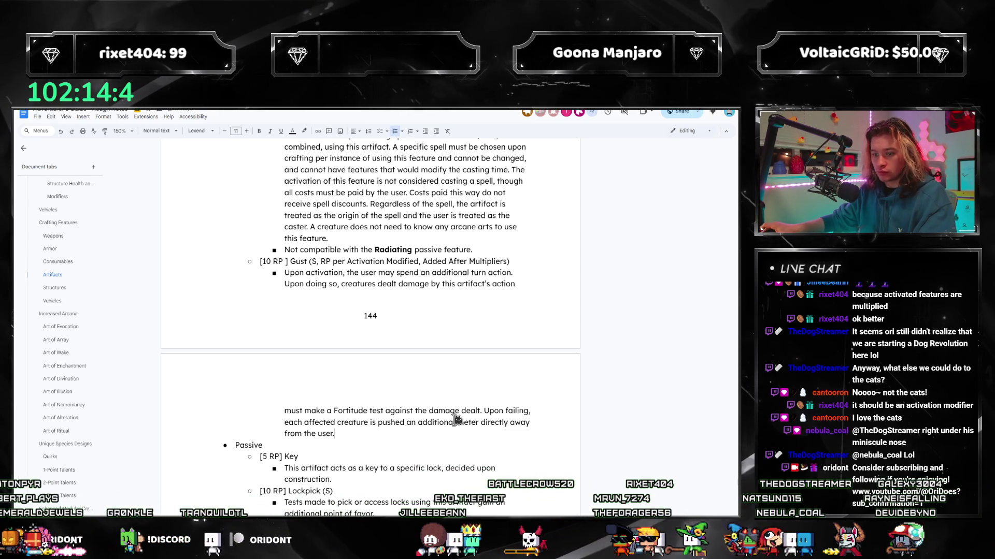
{"action": "scroll", "coordinate": [410, 374], "scroll_direction": "up", "scroll_amount": 1}
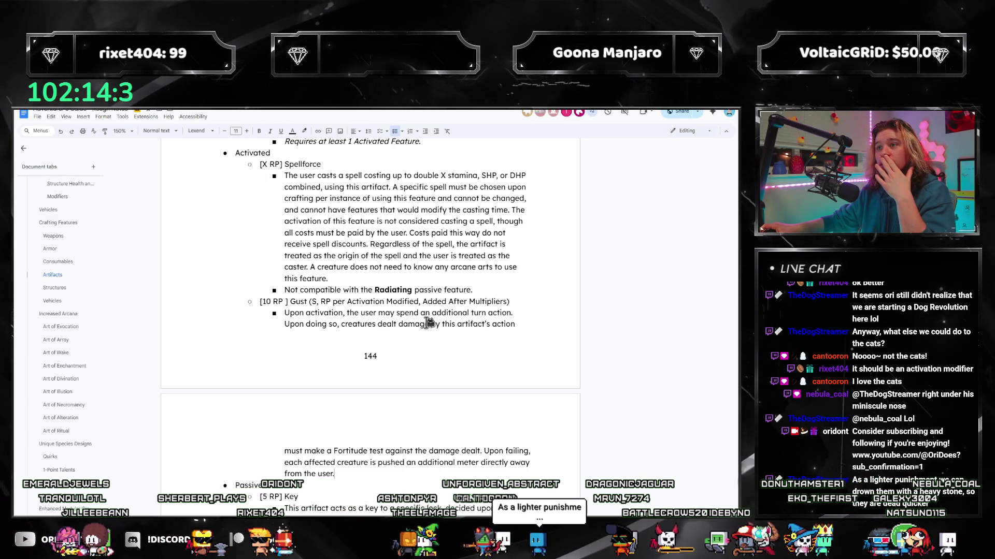
{"action": "scroll", "coordinate": [436, 326], "scroll_direction": "down", "scroll_amount": 3}
{"action": "scroll", "coordinate": [436, 326], "scroll_direction": "down", "scroll_amount": 3}
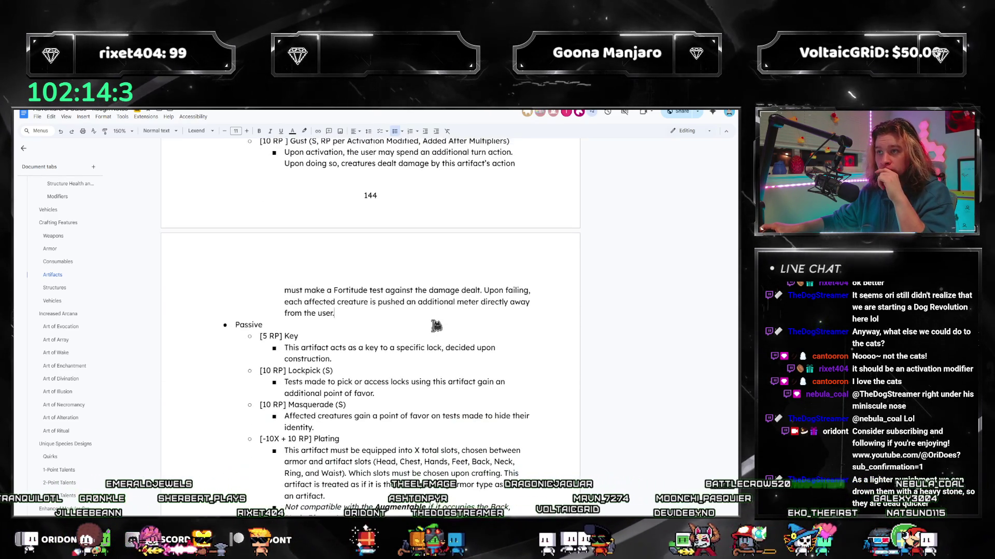
{"action": "scroll", "coordinate": [433, 330], "scroll_direction": "down", "scroll_amount": 3}
{"action": "scroll", "coordinate": [433, 336], "scroll_direction": "down", "scroll_amount": 3}
{"action": "scroll", "coordinate": [432, 336], "scroll_direction": "down", "scroll_amount": 3}
{"action": "scroll", "coordinate": [432, 336], "scroll_direction": "down", "scroll_amount": 3}
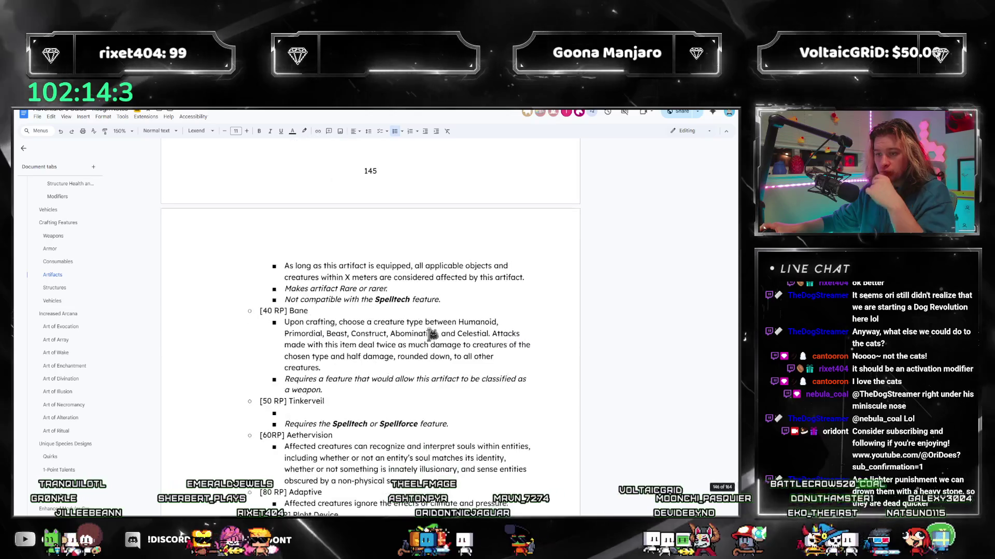
{"action": "scroll", "coordinate": [433, 336], "scroll_direction": "down", "scroll_amount": 3}
{"action": "scroll", "coordinate": [388, 334], "scroll_direction": "down", "scroll_amount": 2}
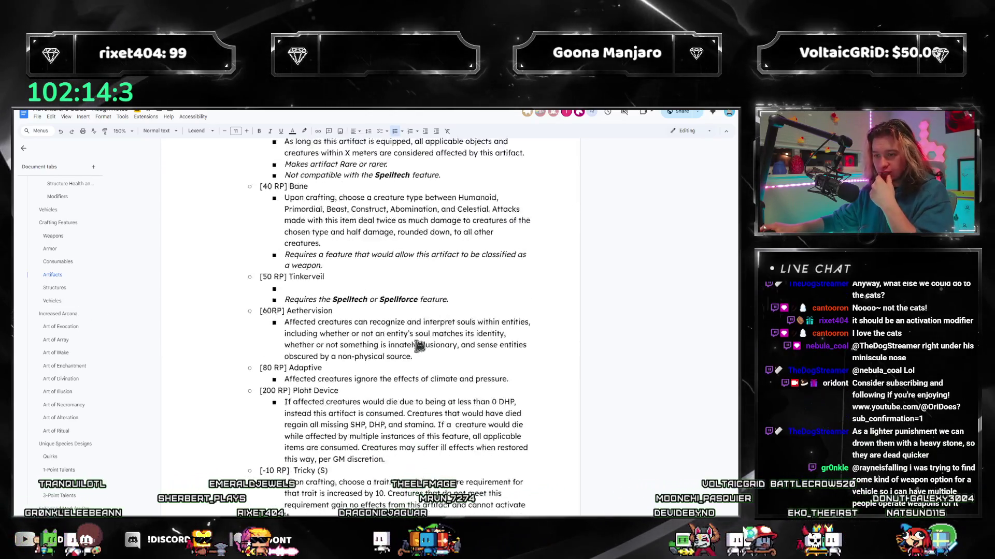
{"action": "scroll", "coordinate": [366, 327], "scroll_direction": "down", "scroll_amount": 1}
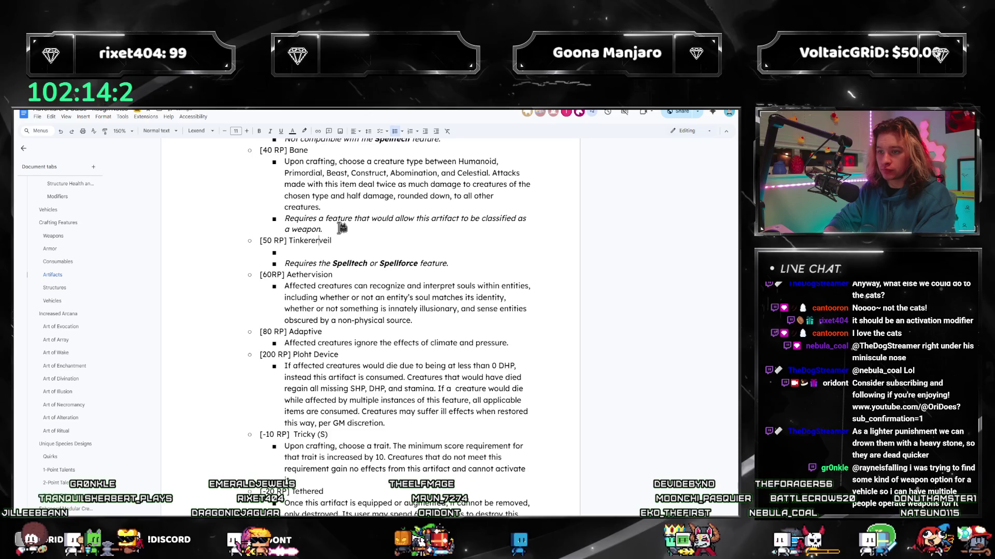
{"action": "type", "text": "'s V"}
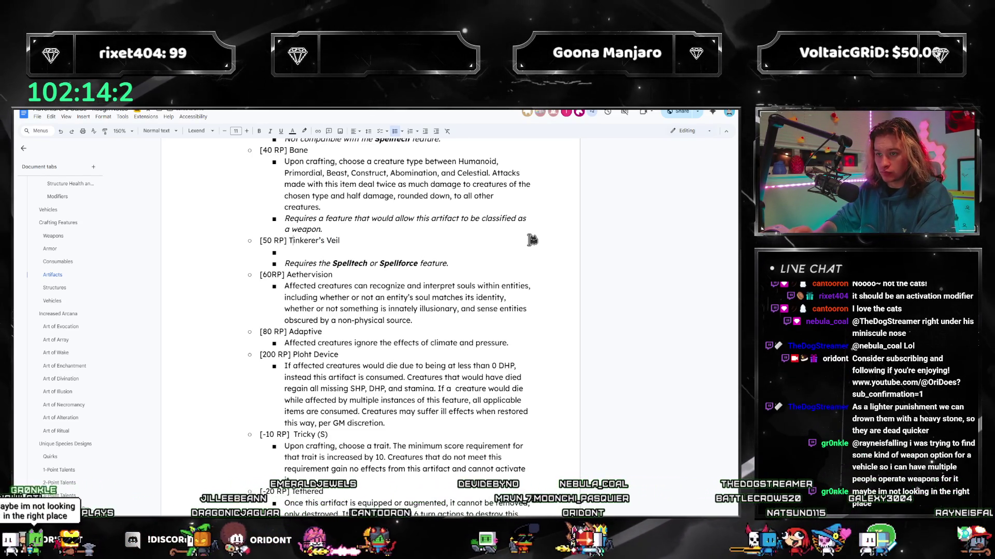
- Rename the 50 RP Tinkerveil artifact to 'Tinkered Veil'
{"action": "key", "text": "ctrl+shift+Left"}
{"action": "type", "text": "Tinkered"}
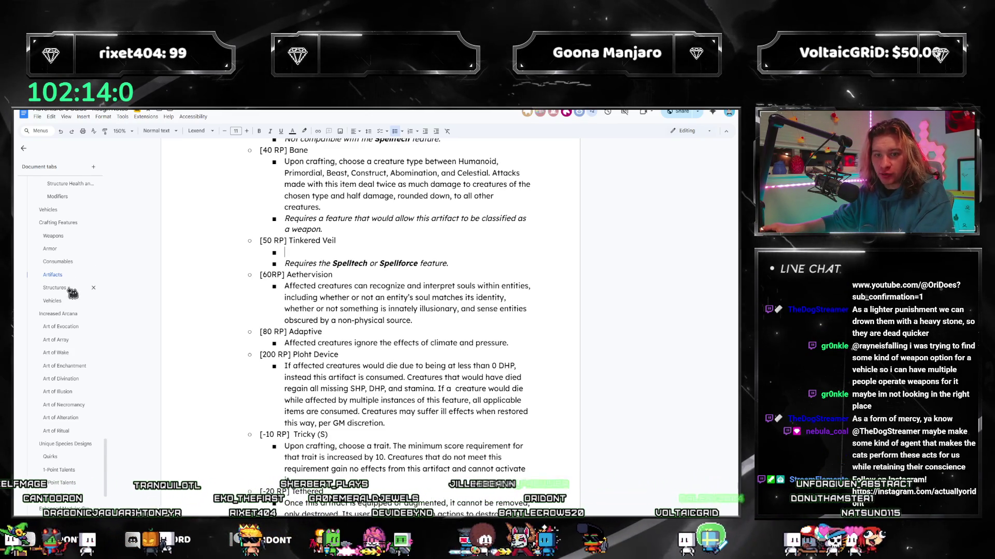
{"action": "left_click", "coordinate": [54, 301]}
{"action": "scroll", "coordinate": [436, 320], "scroll_direction": "down", "scroll_amount": 5}
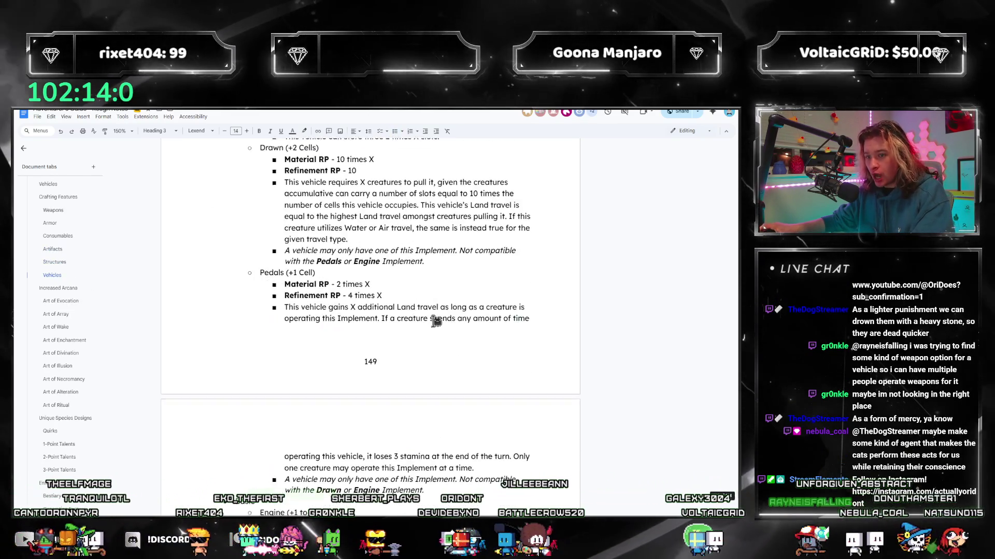
{"action": "scroll", "coordinate": [436, 321], "scroll_direction": "down", "scroll_amount": 5}
{"action": "scroll", "coordinate": [436, 321], "scroll_direction": "down", "scroll_amount": 5}
{"action": "scroll", "coordinate": [436, 321], "scroll_direction": "down", "scroll_amount": 4}
{"action": "scroll", "coordinate": [435, 321], "scroll_direction": "down", "scroll_amount": 2}
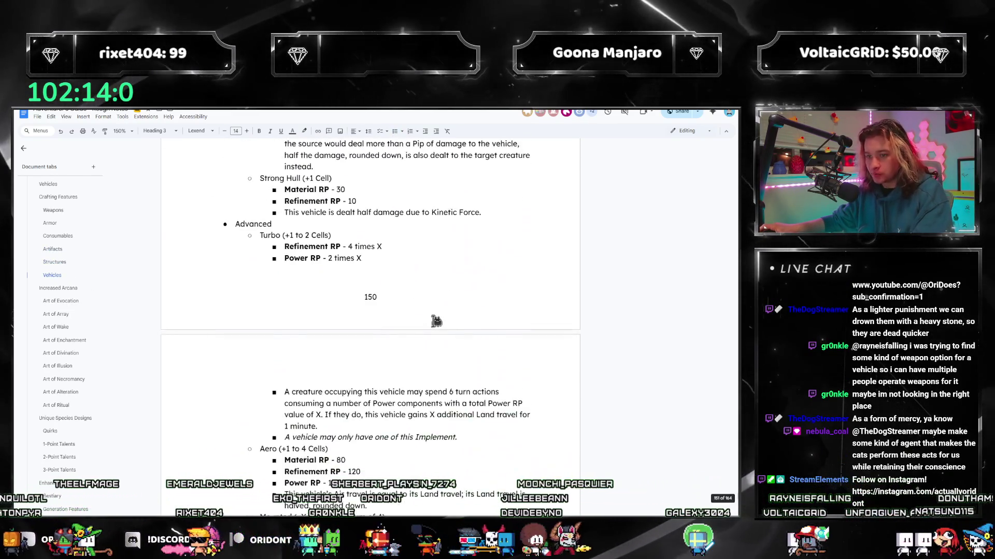
{"action": "scroll", "coordinate": [437, 322], "scroll_direction": "down", "scroll_amount": 3}
{"action": "scroll", "coordinate": [436, 322], "scroll_direction": "down", "scroll_amount": 3}
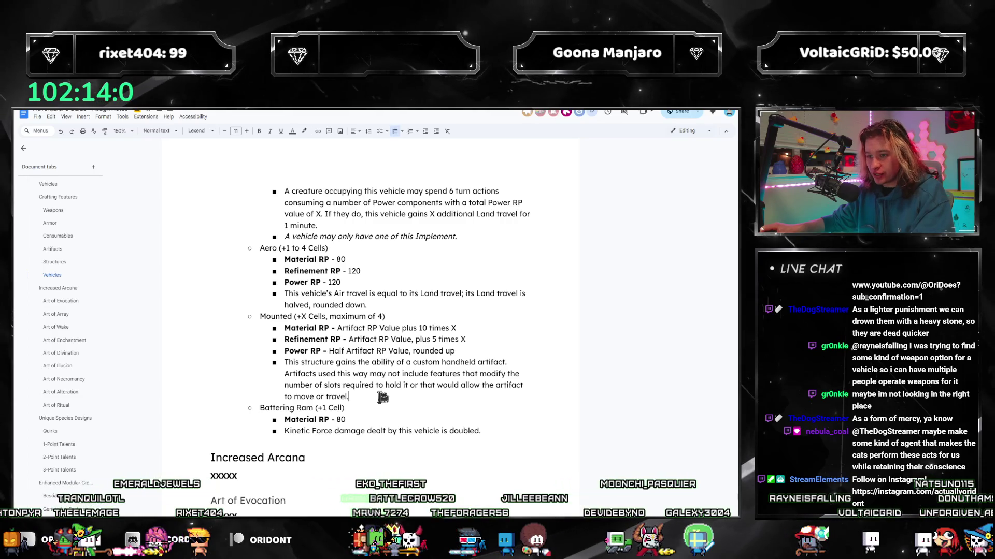
{"action": "left_click_drag", "start_coordinate": [349, 397], "coordinate": [359, 363]}
{"action": "left_click", "coordinate": [359, 363]}
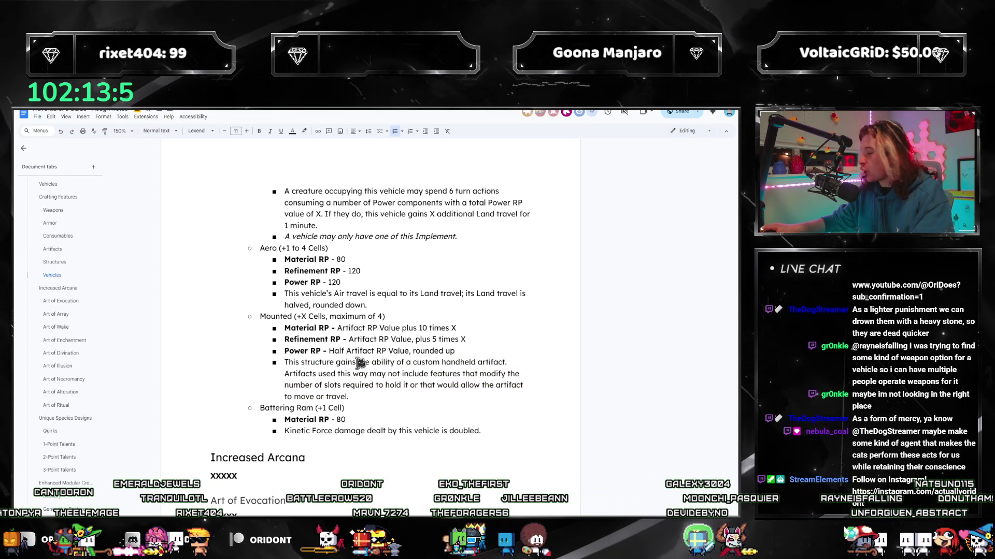
{"action": "left_click_drag", "start_coordinate": [350, 396], "coordinate": [288, 362]}
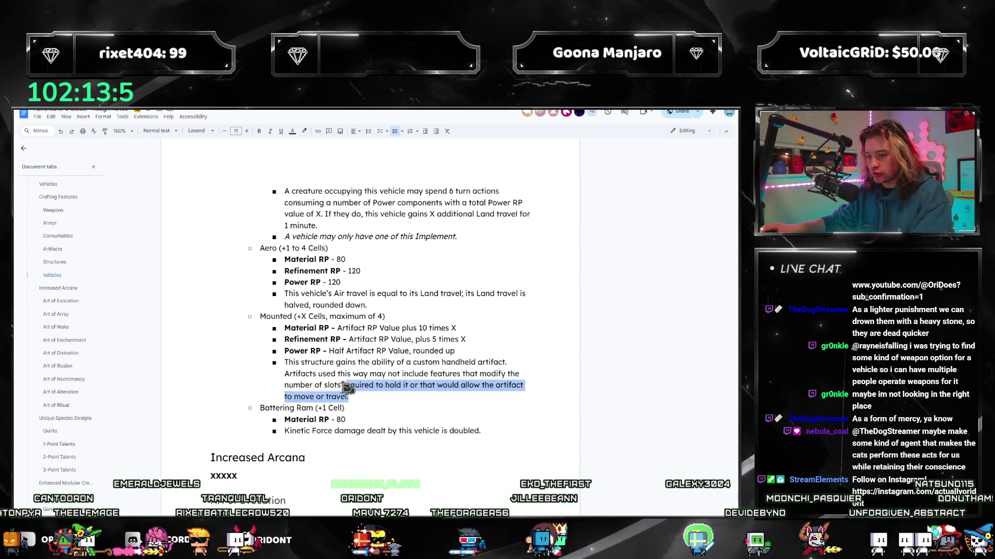
{"action": "left_click", "coordinate": [372, 387]}
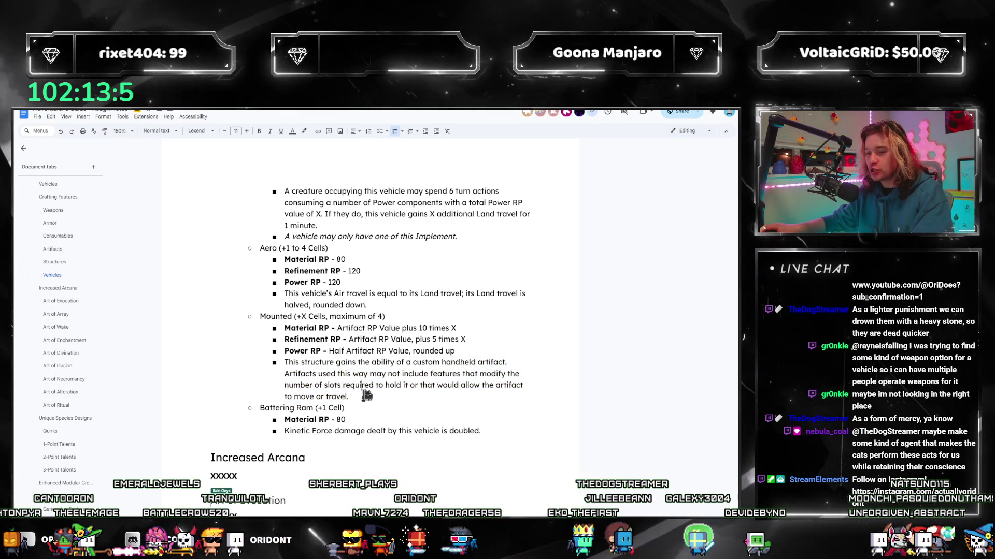
{"action": "left_click_drag", "start_coordinate": [349, 397], "coordinate": [287, 362]}
{"action": "left_click", "coordinate": [359, 378]}
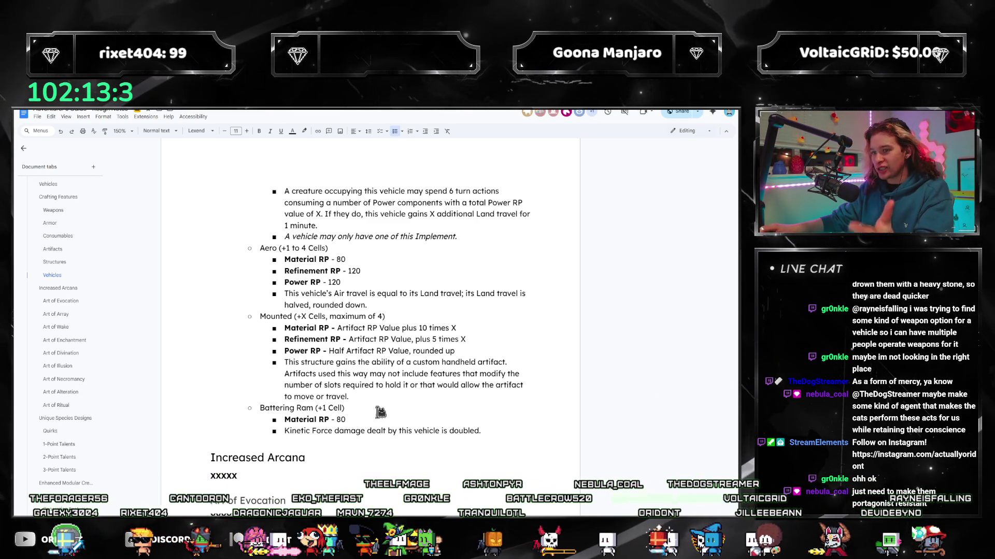
{"action": "scroll", "coordinate": [381, 412], "scroll_direction": "up", "scroll_amount": 3}
{"action": "scroll", "coordinate": [373, 420], "scroll_direction": "up", "scroll_amount": 3}
{"action": "scroll", "coordinate": [369, 423], "scroll_direction": "up", "scroll_amount": 2}
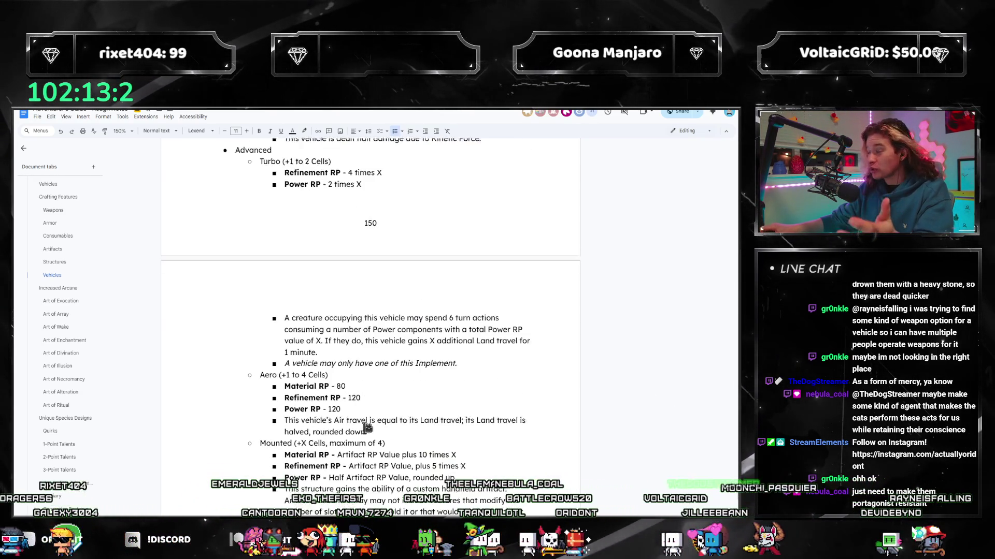
{"action": "scroll", "coordinate": [368, 426], "scroll_direction": "down", "scroll_amount": 1}
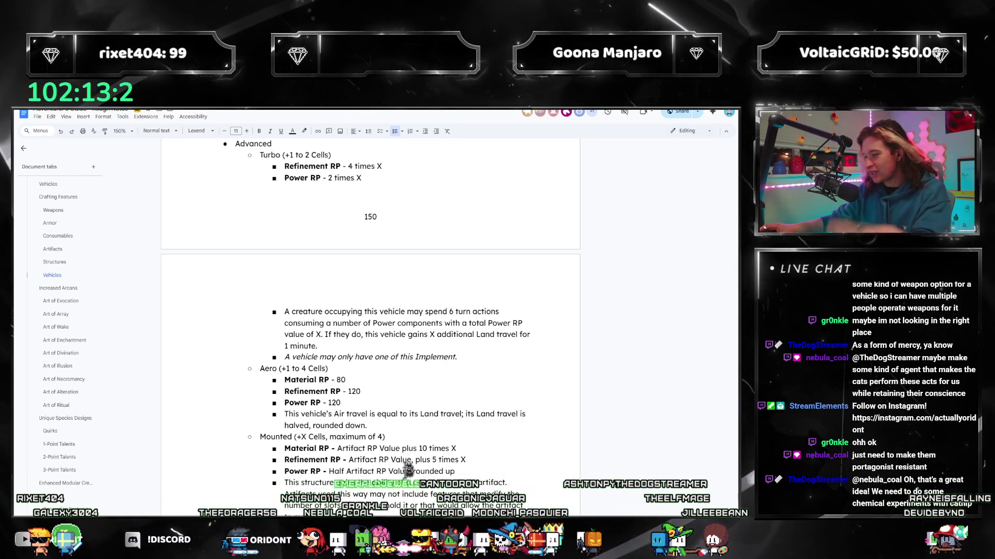
{"action": "scroll", "coordinate": [409, 471], "scroll_direction": "down", "scroll_amount": 1}
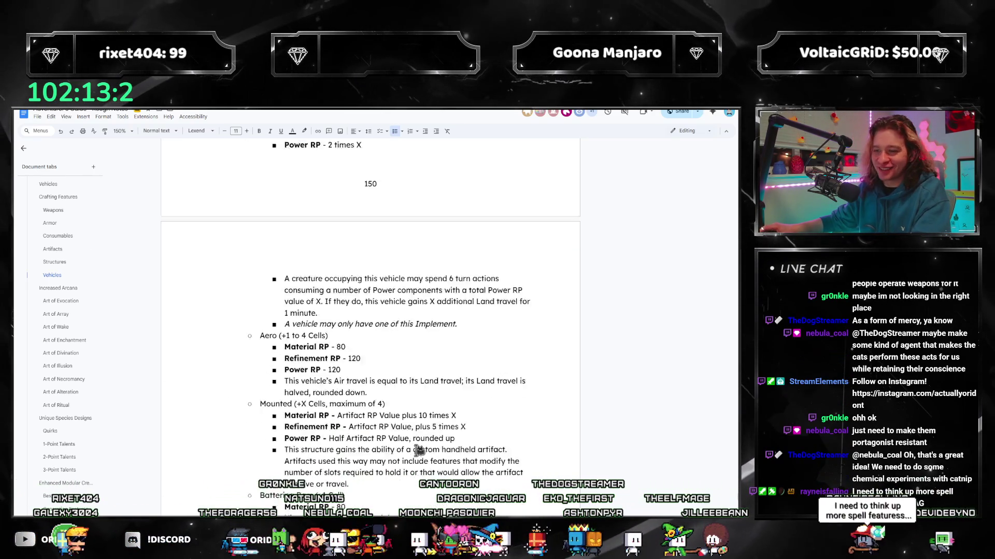
{"action": "scroll", "coordinate": [419, 451], "scroll_direction": "down", "scroll_amount": 1}
{"action": "scroll", "coordinate": [57, 332], "scroll_direction": "up", "scroll_amount": 3}
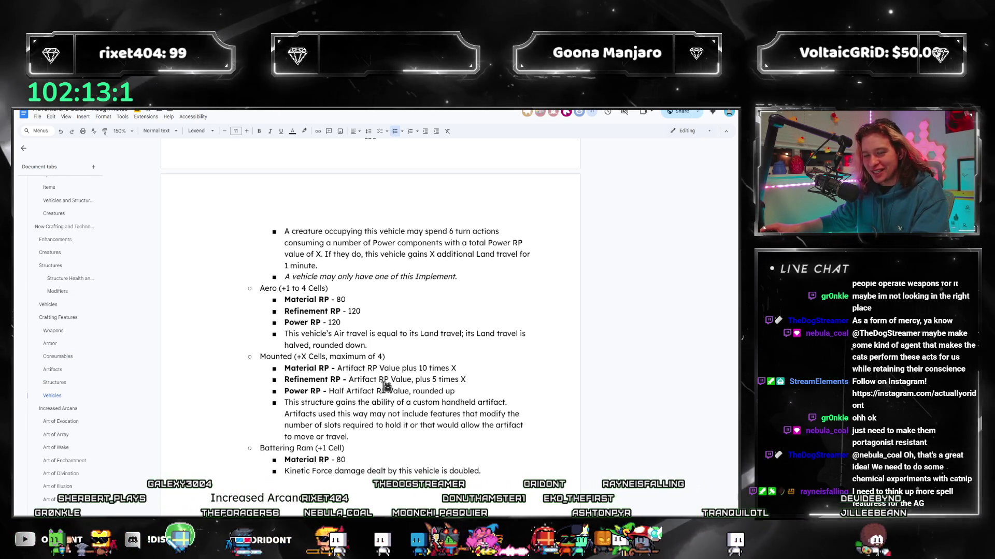
- Add a Cityscape heading at implement level after Mounted with a nested detail bullet
{"action": "key", "text": "Return"}
{"action": "key", "text": "shift+Tab"}
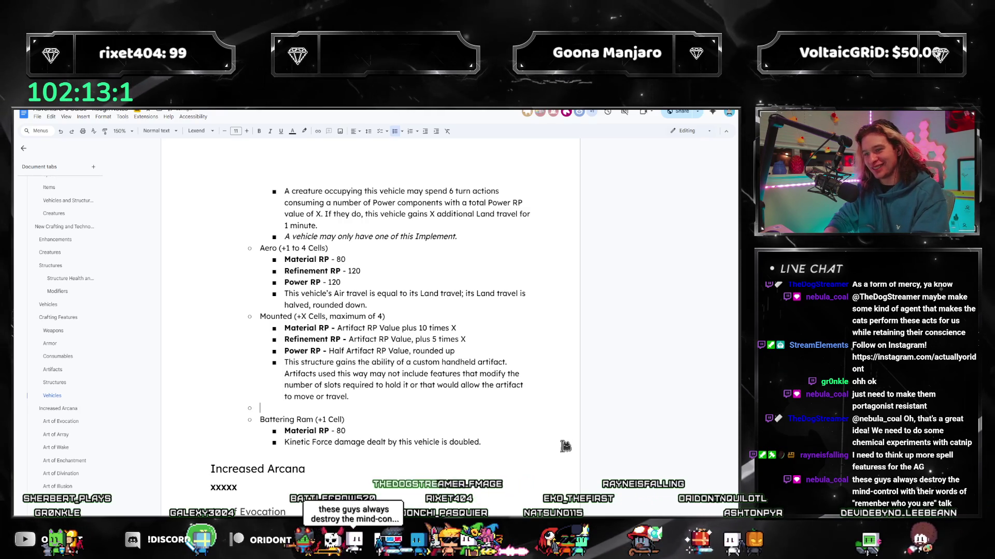
{"action": "type", "text": "Cityscape (+X"}
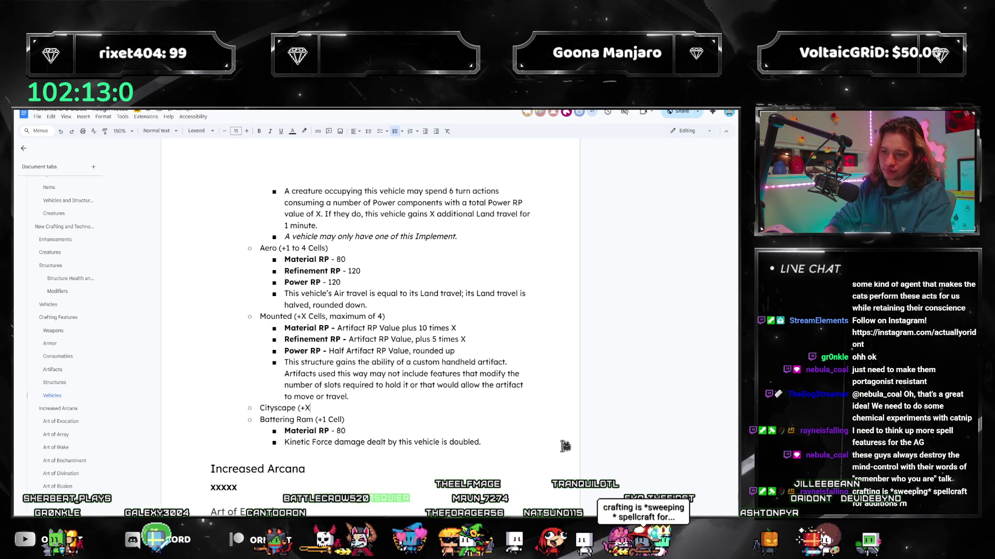
{"action": "type", "text": " Cells, maxim"}
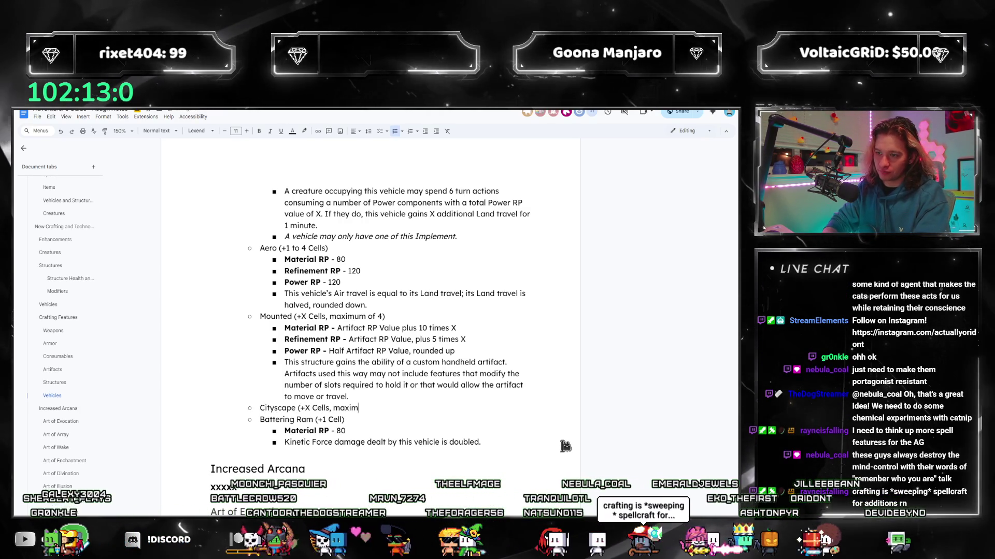
{"action": "type", "text": "um"}
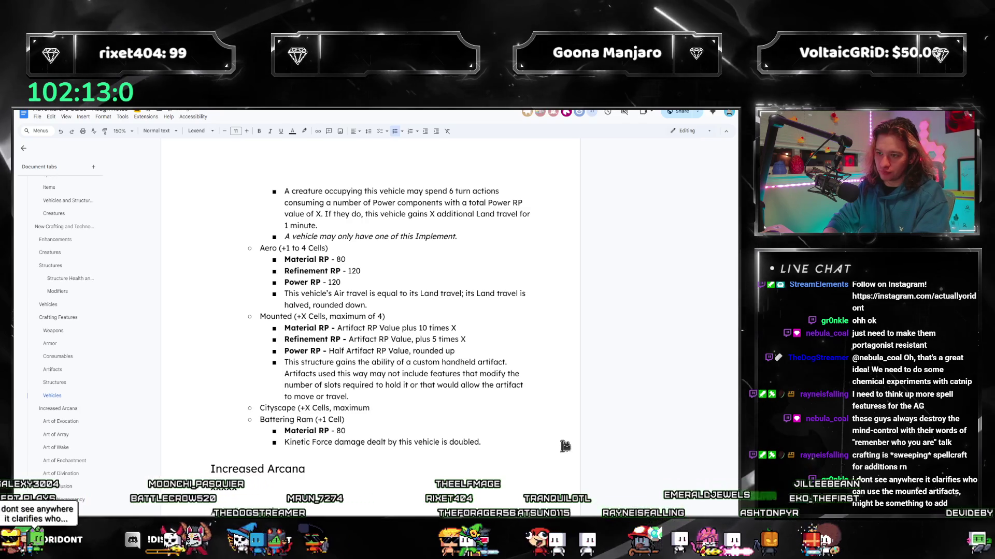
{"action": "type", "text": " Half the number of"}
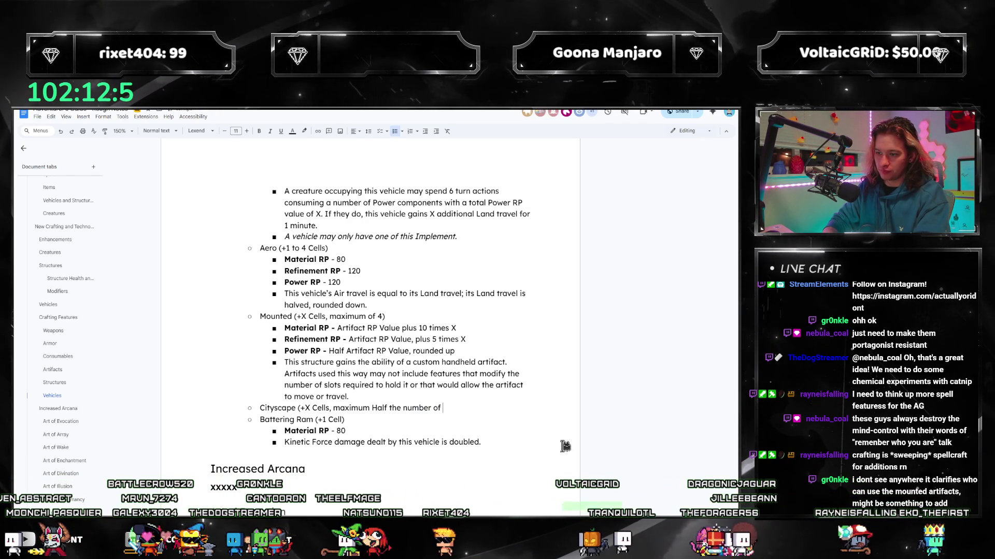
{"action": "type", "text": "ls the vehicle used"}
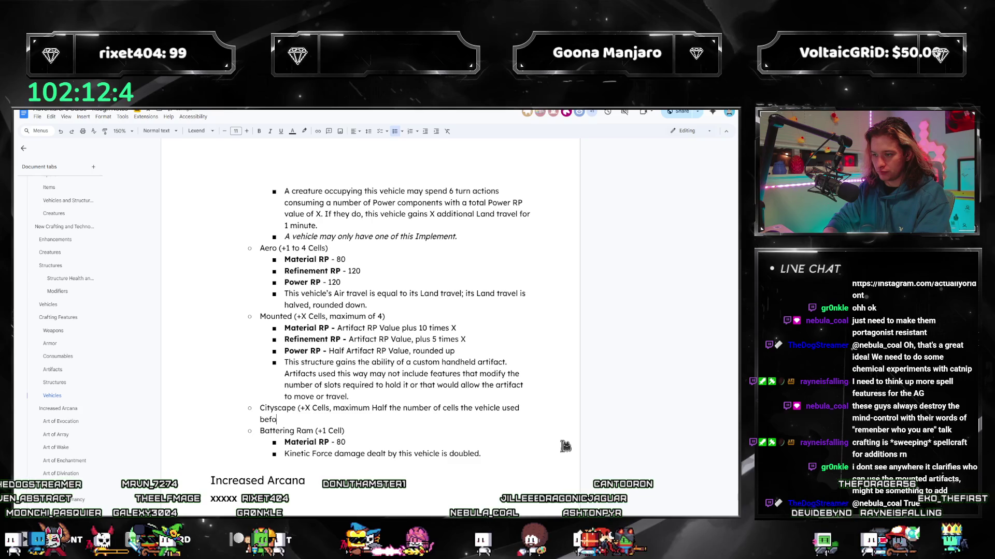
{"action": "type", "text": "before)"}
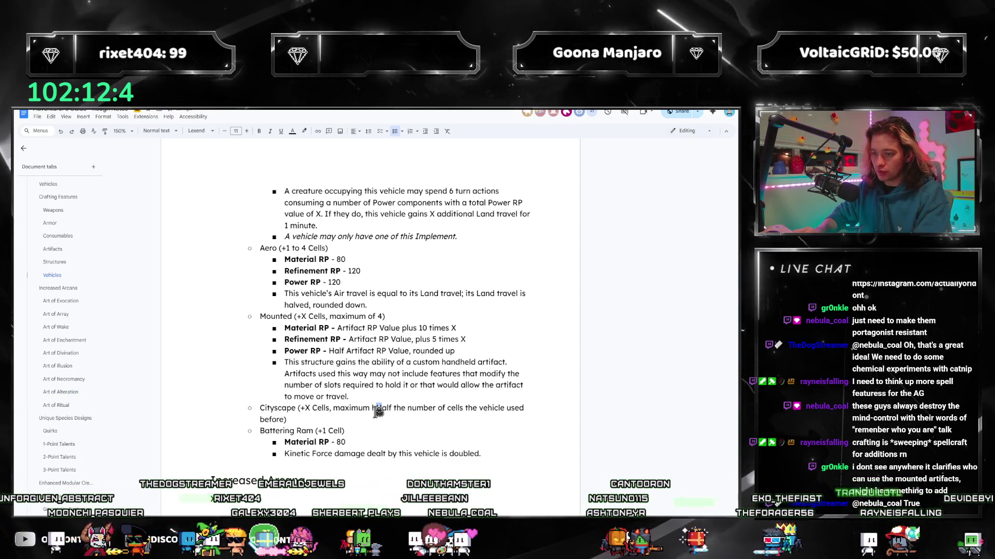
{"action": "key", "text": "Return"}
{"action": "key", "text": "Tab"}
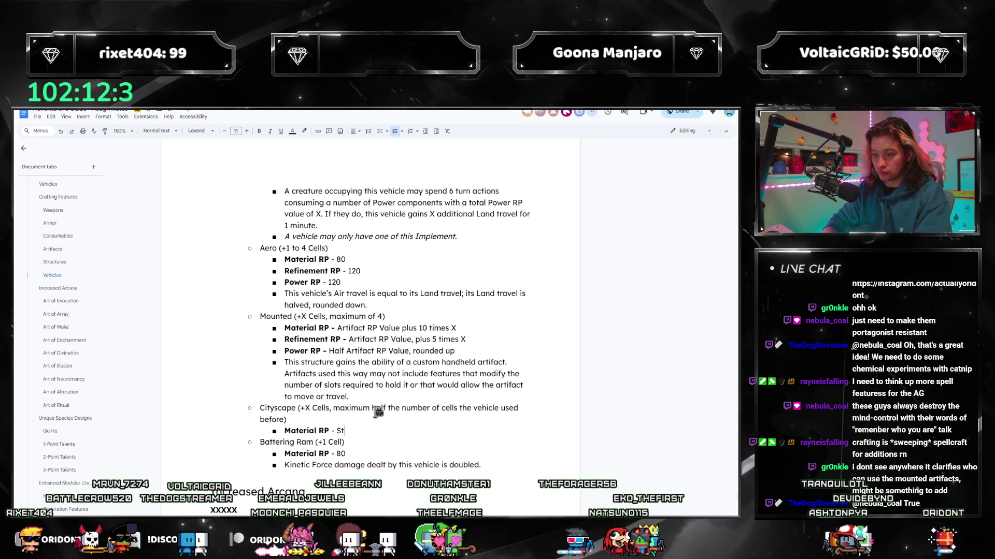
{"action": "key", "text": "BackSpace"}
{"action": "key", "text": "BackSpace"}
{"action": "key", "text": "BackSpace"}
{"action": "type", "text": "ture RP"}
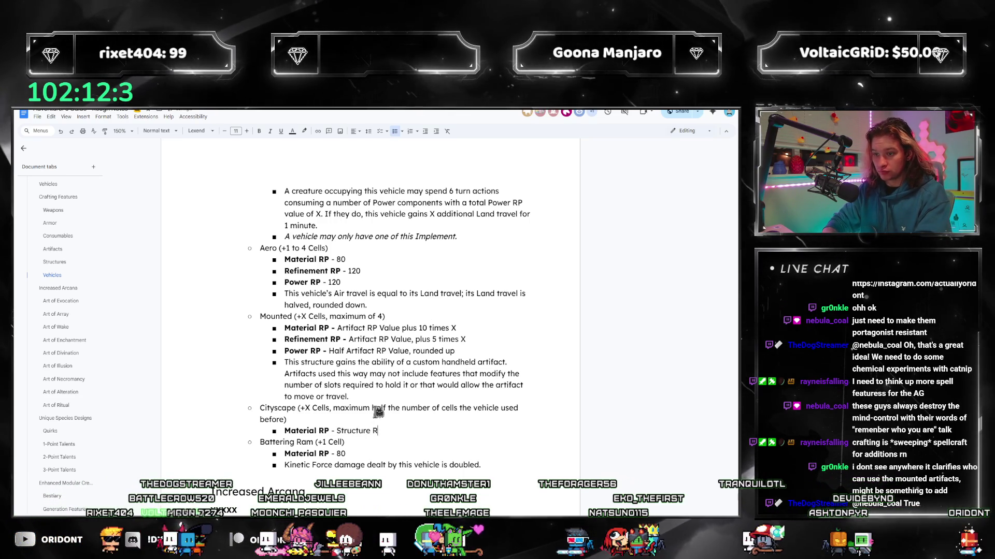
{"action": "key", "text": "BackSpace"}
{"action": "key", "text": "BackSpace"}
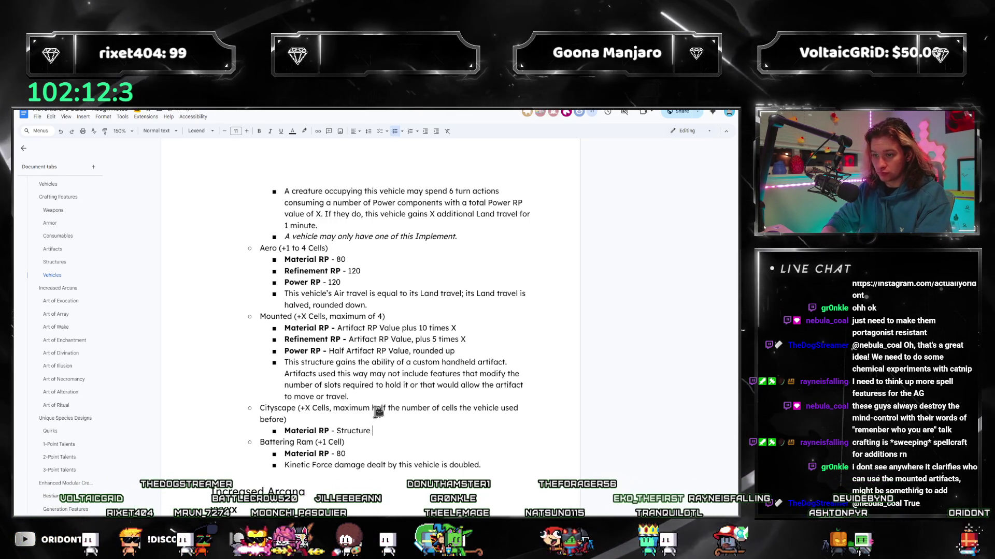
{"action": "type", "text": "Material RP"}
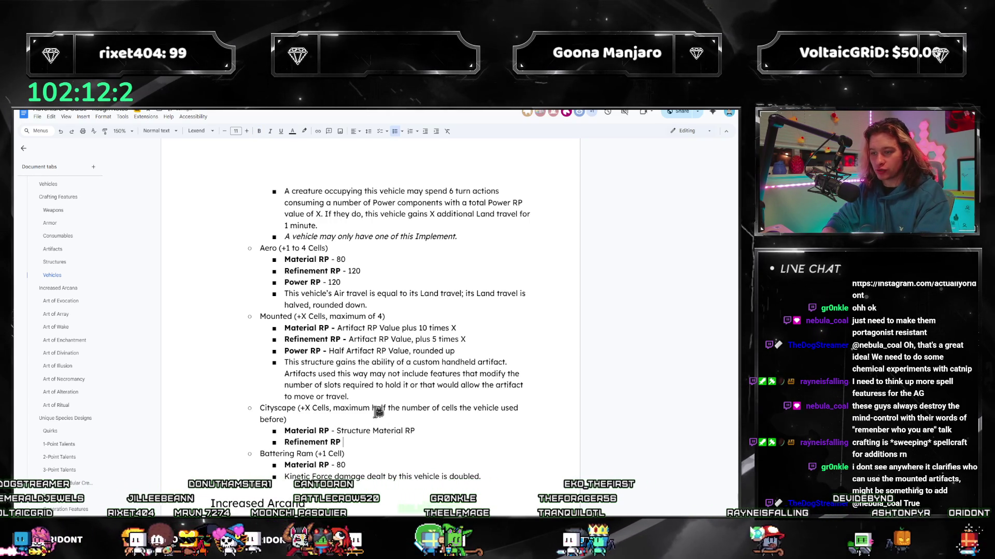
{"action": "type", "text": "-"}
- Delete the draft Cityscape cost lines and the maximum clause, leaving '(+X Cells)'
{"action": "left_click_drag", "start_coordinate": [336, 431], "coordinate": [347, 442]}
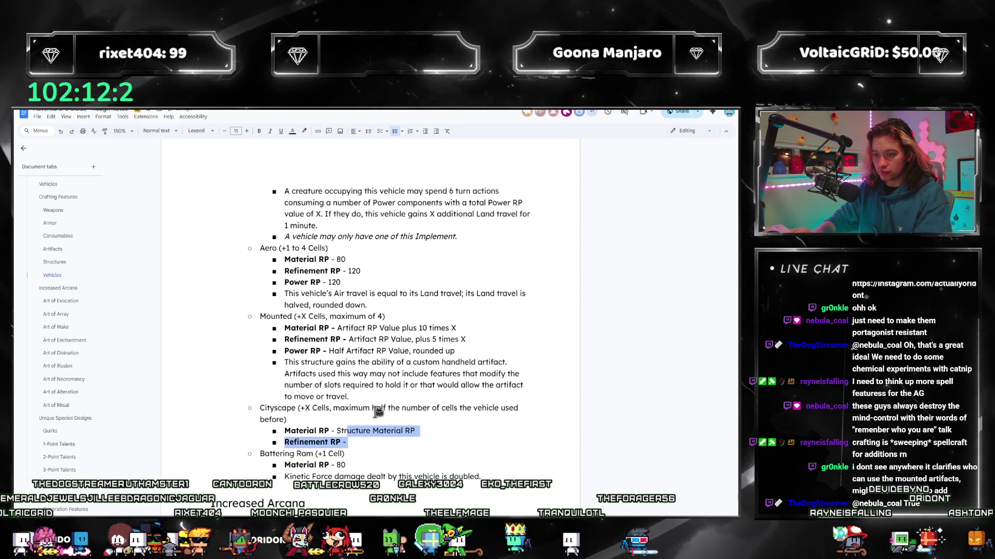
{"action": "key", "text": "shift+Home"}
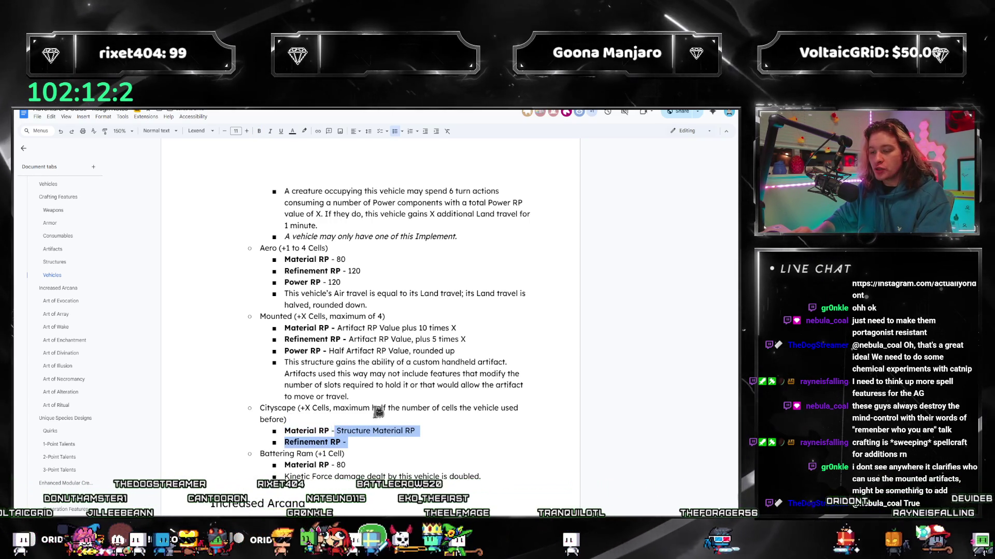
{"action": "key", "text": "BackSpace"}
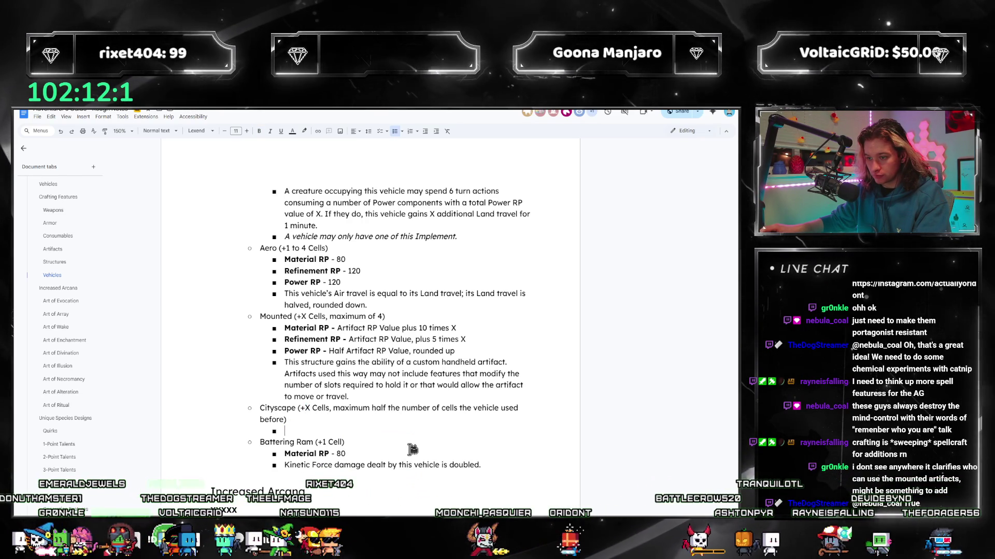
{"action": "double_click", "coordinate": [307, 408]}
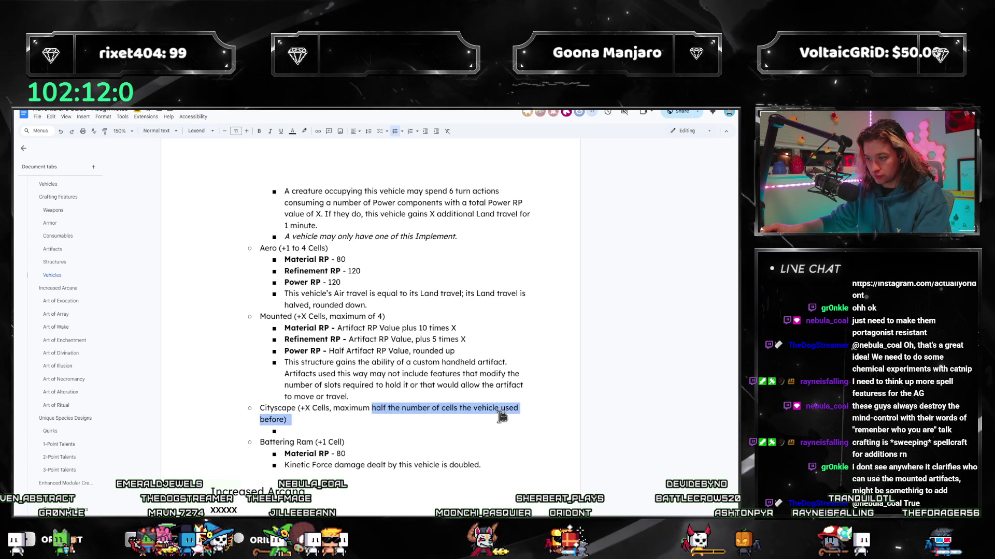
{"action": "key", "text": "BackSpace"}
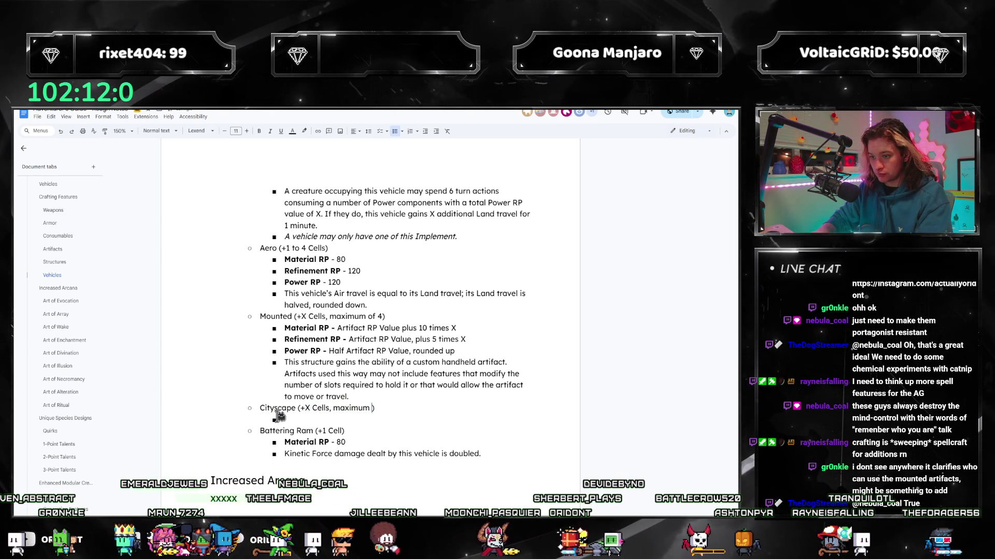
{"action": "type", "text": "s used prior, rounded down"}
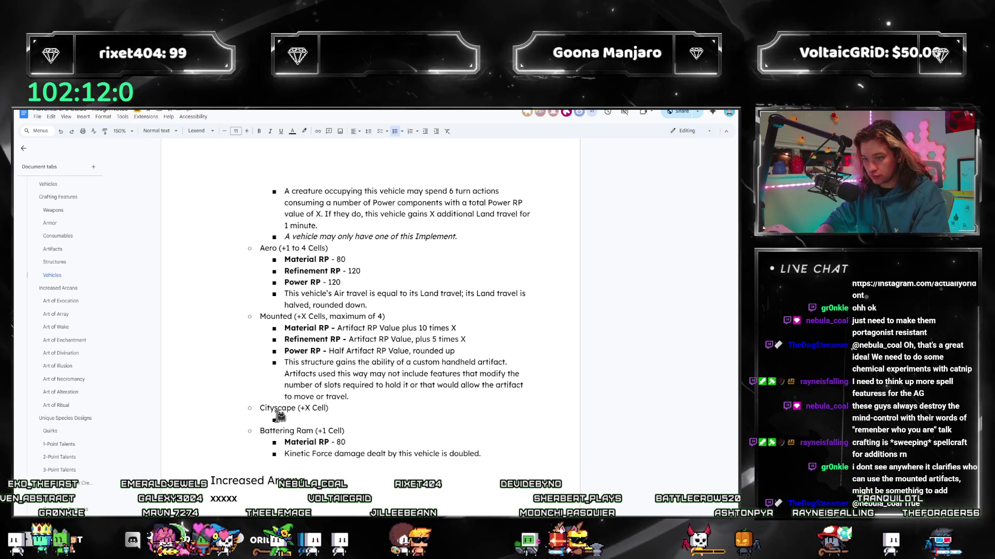
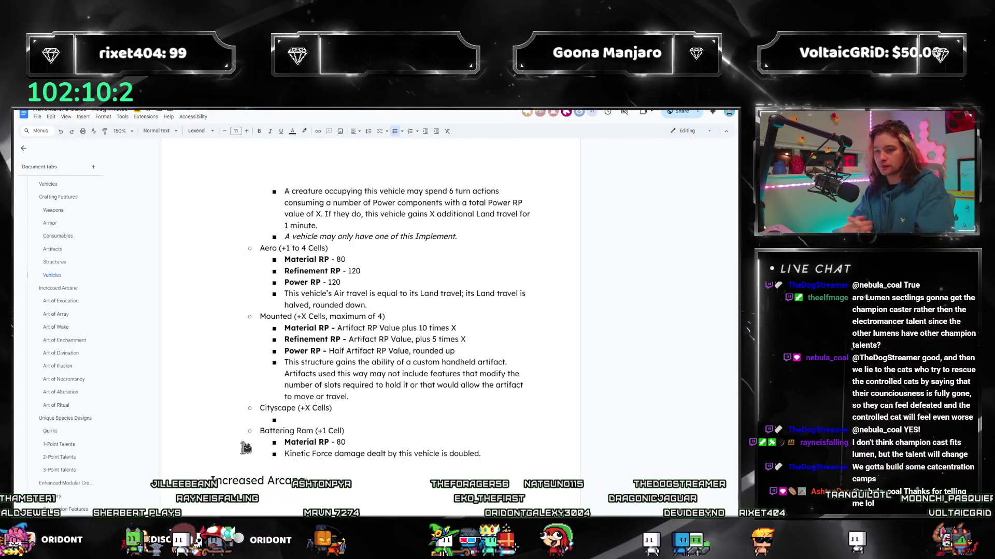
{"action": "type", "text": "Material RP -"}
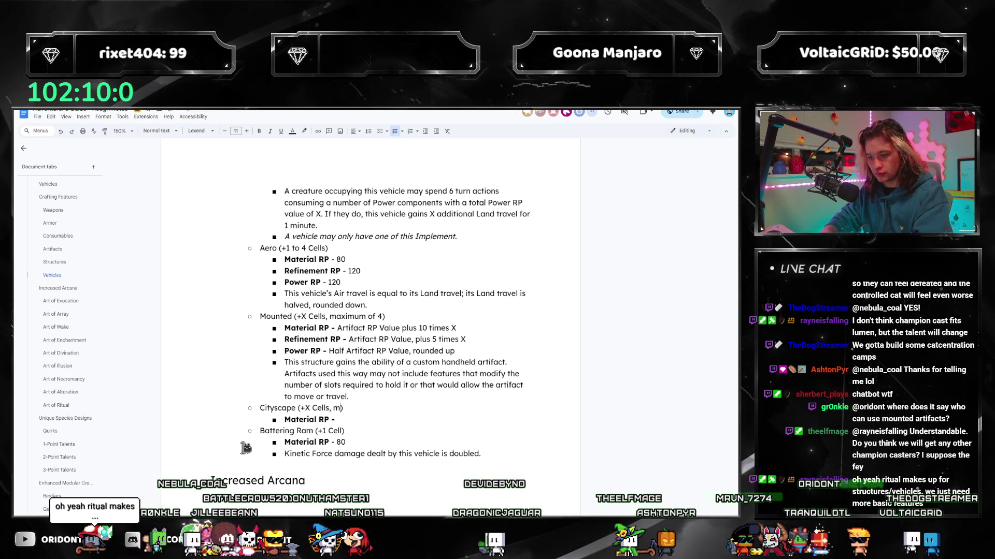
{"action": "type", "text": "maximum half"}
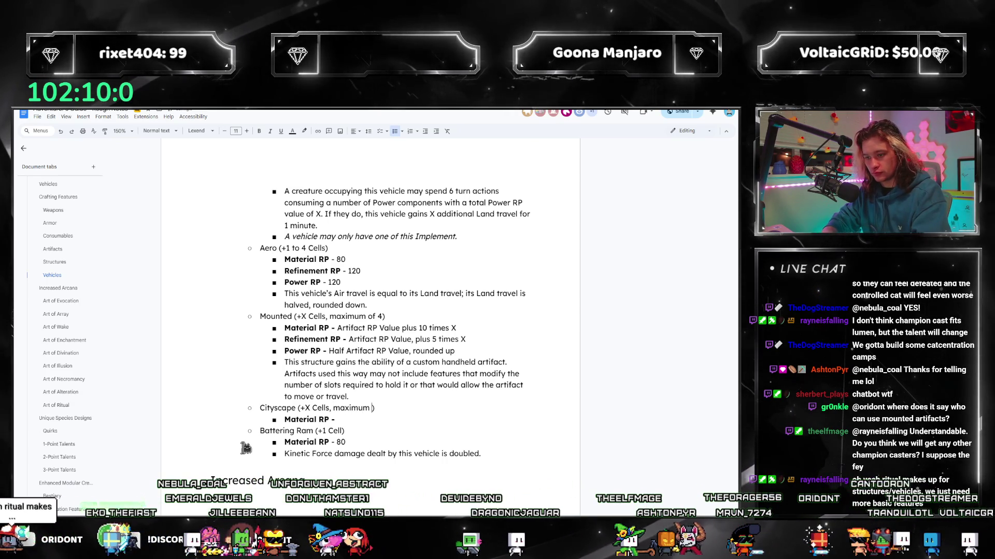
{"action": "type", "text": " the number of cells use"}
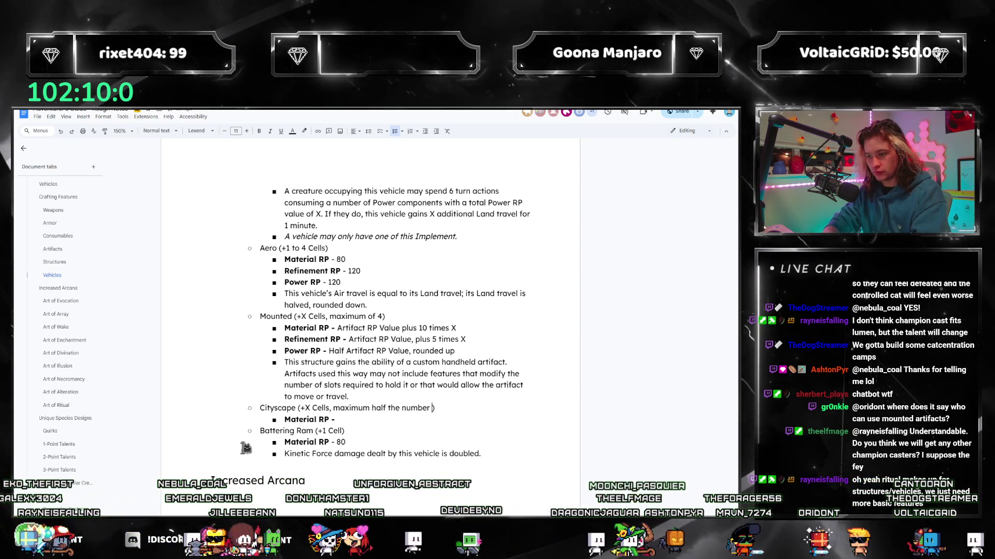
{"action": "type", "text": "d prior, rounded down"}
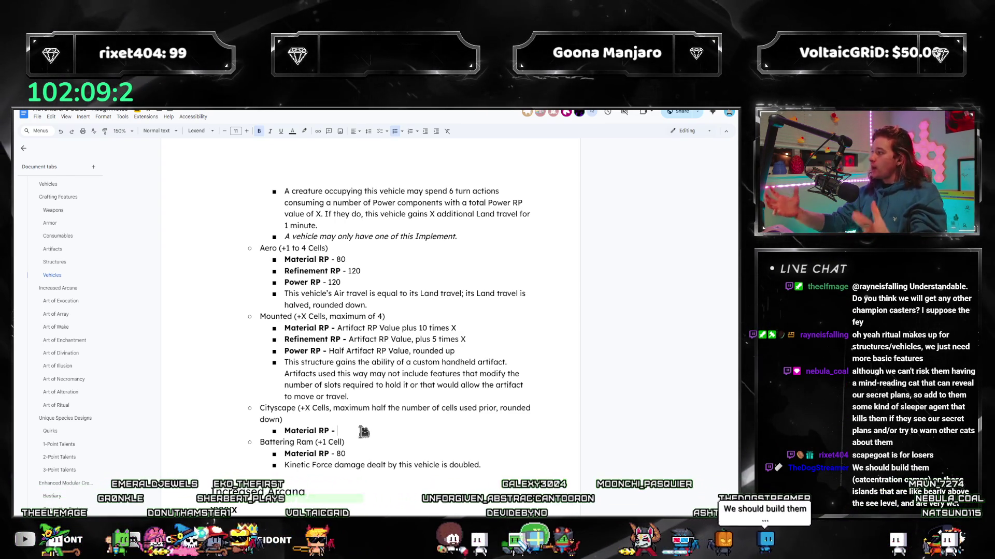
- Remove the 'maximum of 8' cap from the Mounted structure and adjust its RP cost formulas
{"action": "mouse_move", "coordinate": [58, 236]}
{"action": "left_click", "coordinate": [56, 265]}
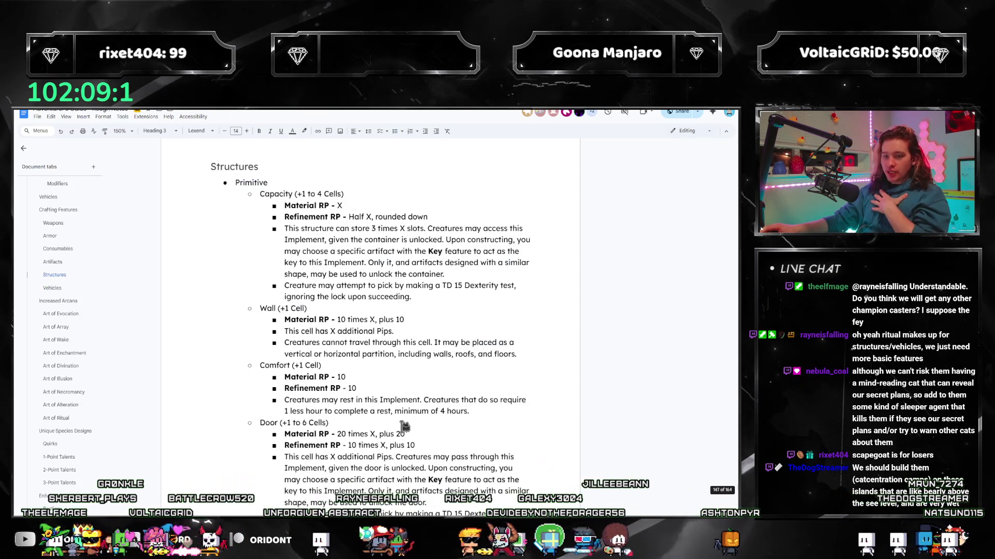
{"action": "scroll", "coordinate": [403, 425], "scroll_direction": "down", "scroll_amount": 5}
{"action": "scroll", "coordinate": [412, 412], "scroll_direction": "down", "scroll_amount": 5}
{"action": "scroll", "coordinate": [419, 401], "scroll_direction": "down", "scroll_amount": 3}
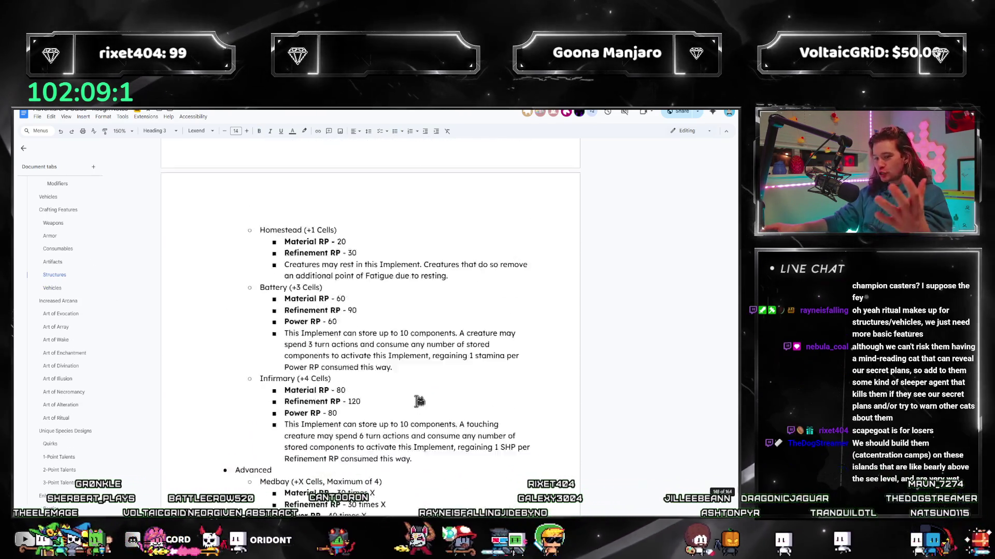
{"action": "scroll", "coordinate": [419, 401], "scroll_direction": "down", "scroll_amount": 5}
{"action": "scroll", "coordinate": [396, 373], "scroll_direction": "down", "scroll_amount": 2}
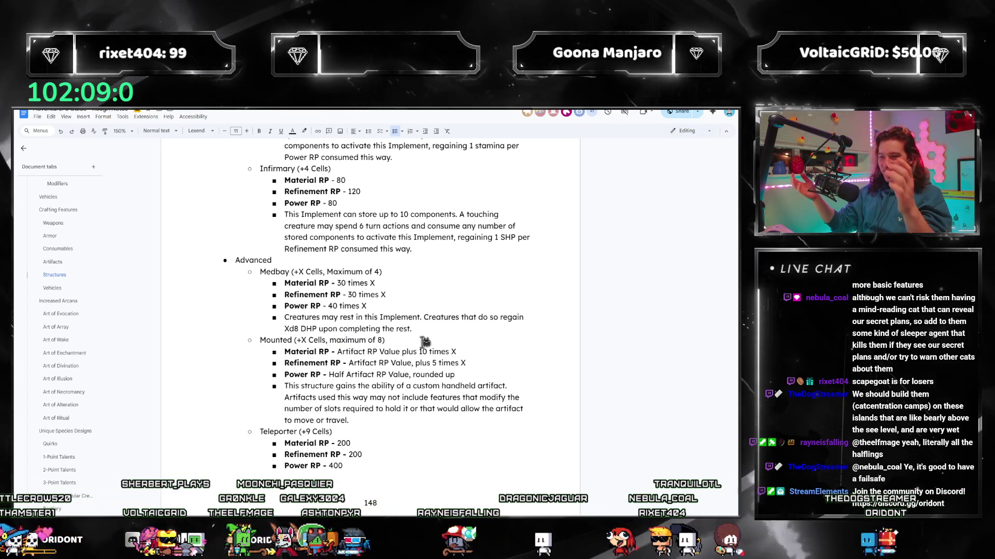
{"action": "left_click_drag", "start_coordinate": [457, 351], "coordinate": [371, 352]}
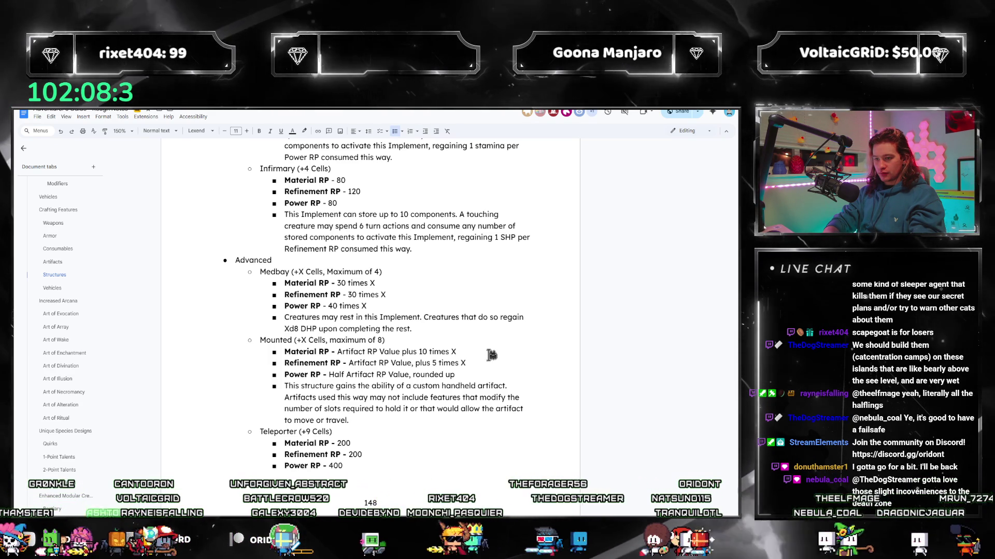
{"action": "key", "text": "ctrl+Left"}
{"action": "key", "text": "ctrl+Left"}
{"action": "key", "text": "ctrl+Left"}
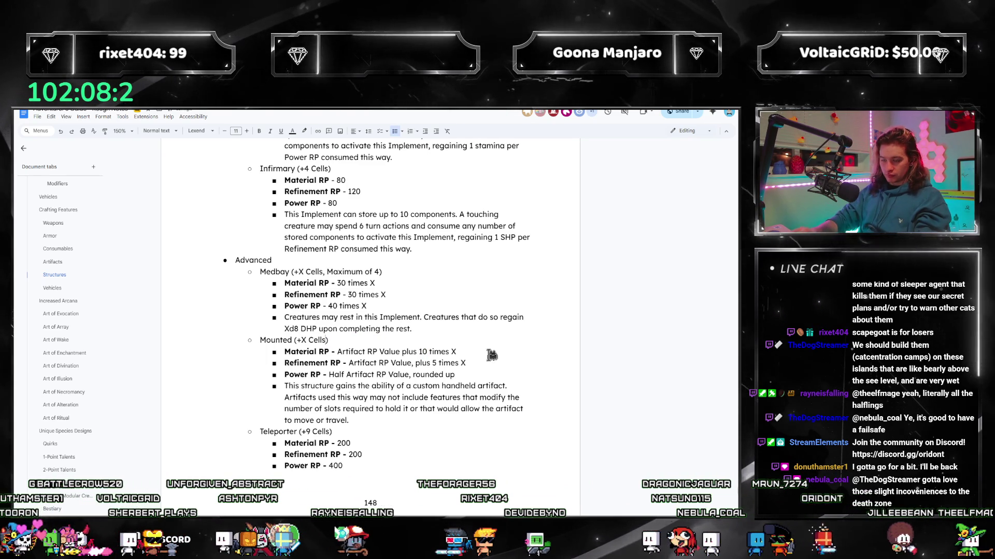
{"action": "key", "text": "BackSpace"}
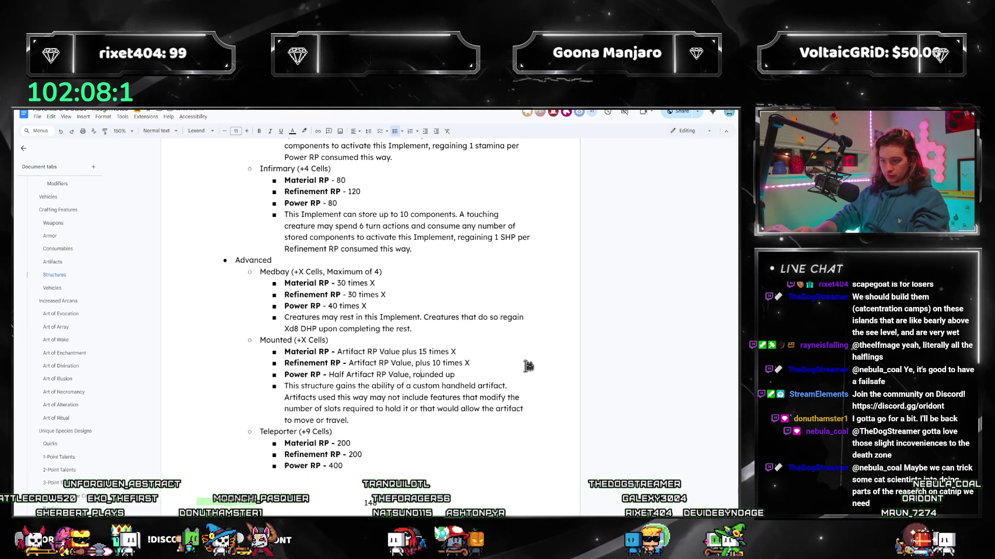
{"action": "key", "text": "ctrl+shift+Left"}
{"action": "key", "text": "ctrl+shift+Left"}
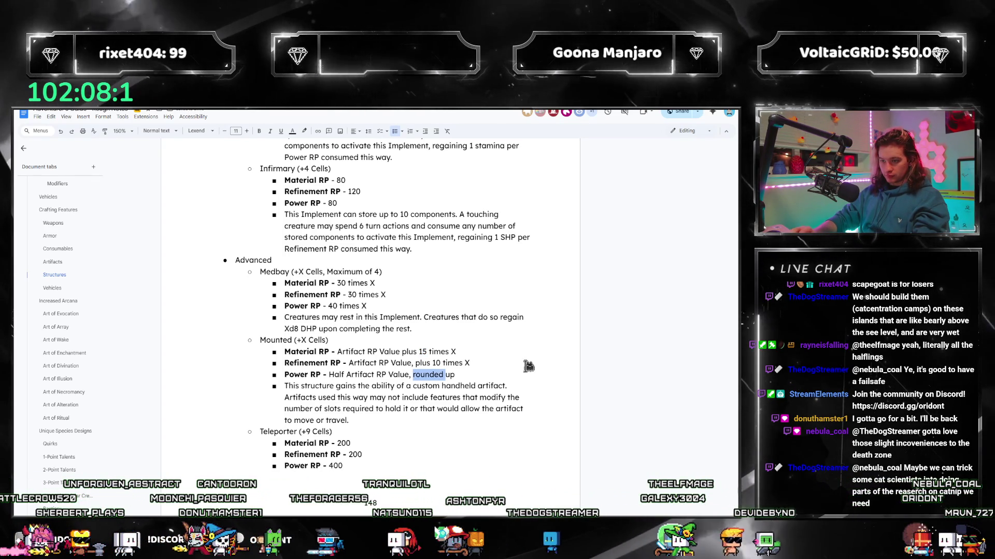
{"action": "key", "text": "Right"}
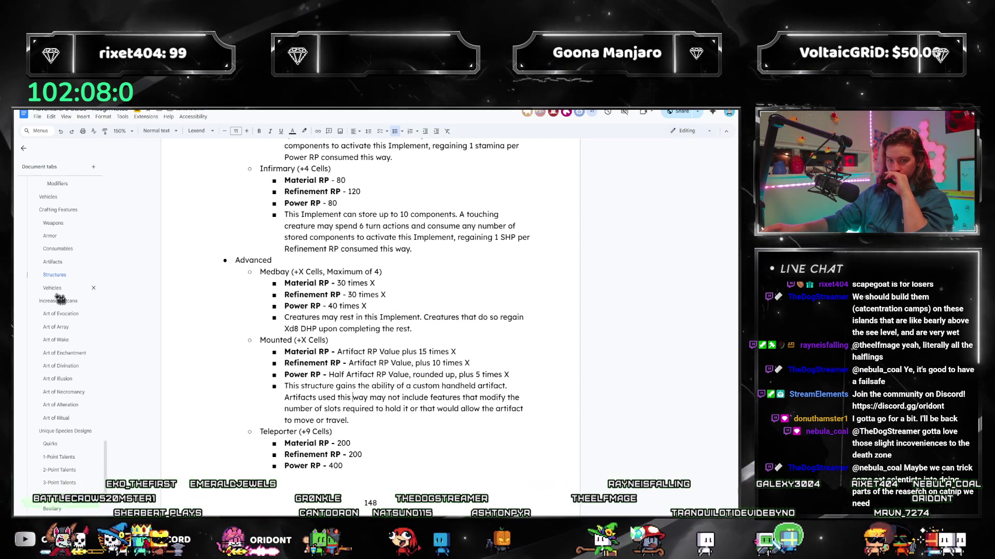
- Select the whole Mounted structure entry for reuse in the Vehicles section
{"action": "left_click_drag", "start_coordinate": [368, 421], "coordinate": [257, 340]}
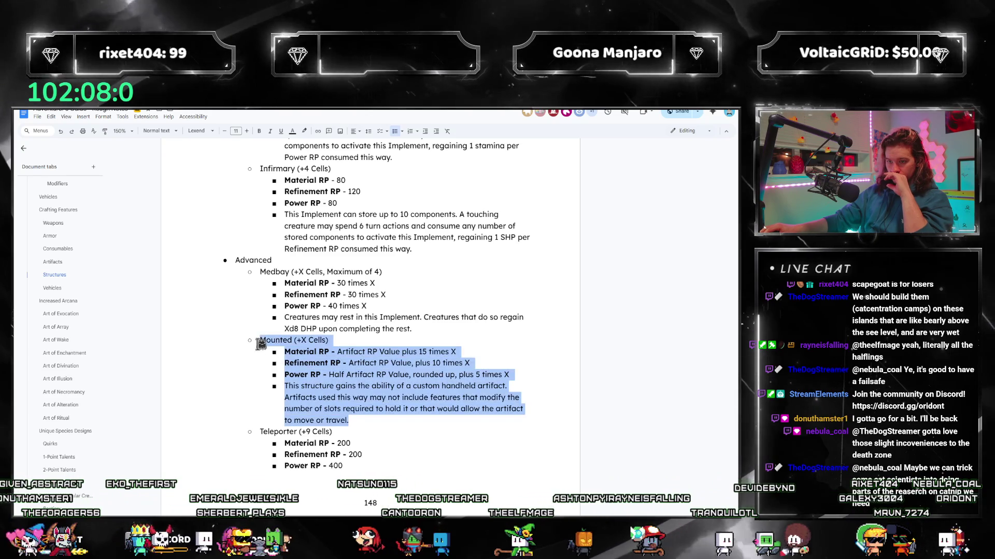
{"action": "left_click", "coordinate": [339, 397]}
{"action": "left_click_drag", "start_coordinate": [349, 421], "coordinate": [267, 343]}
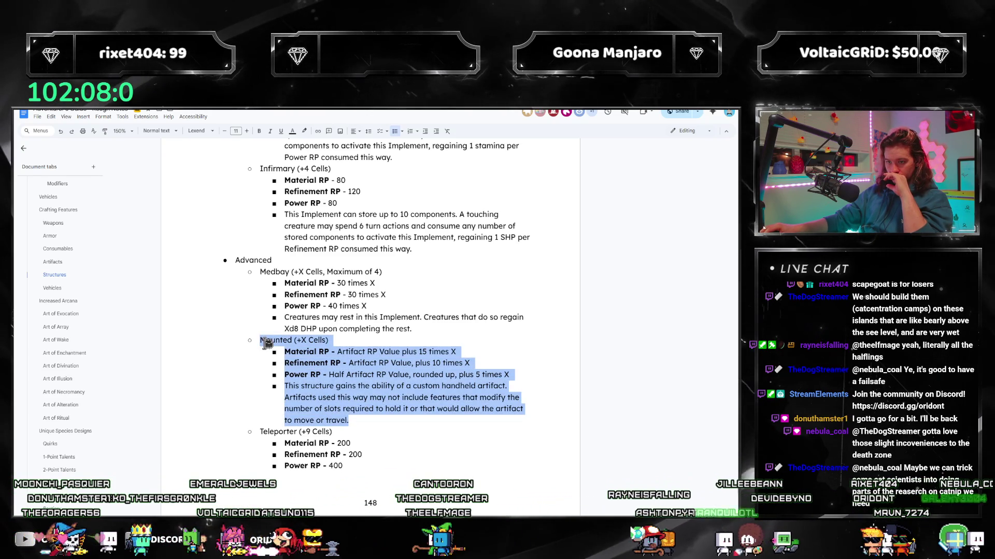
{"action": "left_click", "coordinate": [52, 287]}
{"action": "scroll", "coordinate": [405, 379], "scroll_direction": "down", "scroll_amount": 8}
{"action": "scroll", "coordinate": [405, 378], "scroll_direction": "down", "scroll_amount": 8}
{"action": "scroll", "coordinate": [404, 379], "scroll_direction": "down", "scroll_amount": 5}
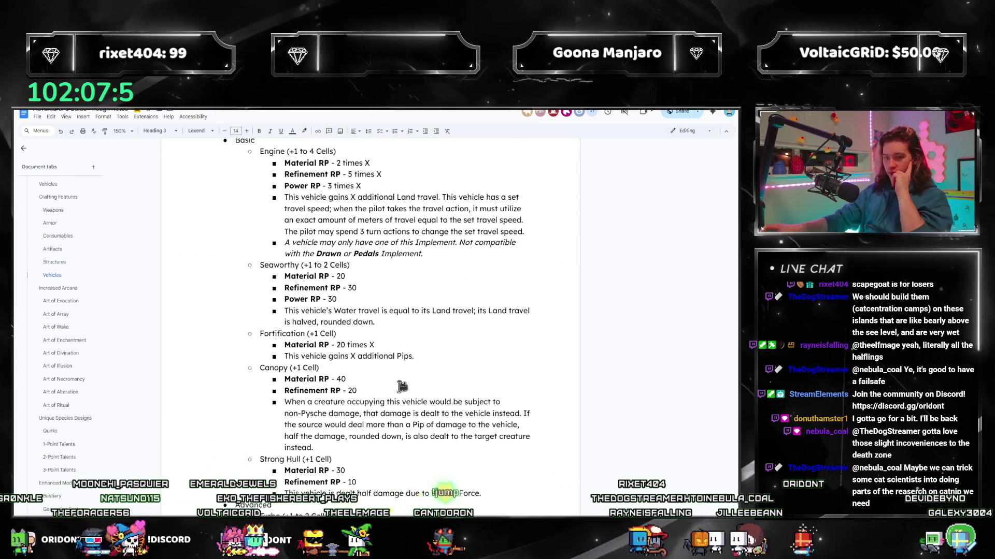
{"action": "scroll", "coordinate": [404, 379], "scroll_direction": "down", "scroll_amount": 5}
{"action": "scroll", "coordinate": [373, 389], "scroll_direction": "down", "scroll_amount": 5}
{"action": "scroll", "coordinate": [360, 422], "scroll_direction": "down", "scroll_amount": 3}
{"action": "scroll", "coordinate": [360, 423], "scroll_direction": "down", "scroll_amount": 1}
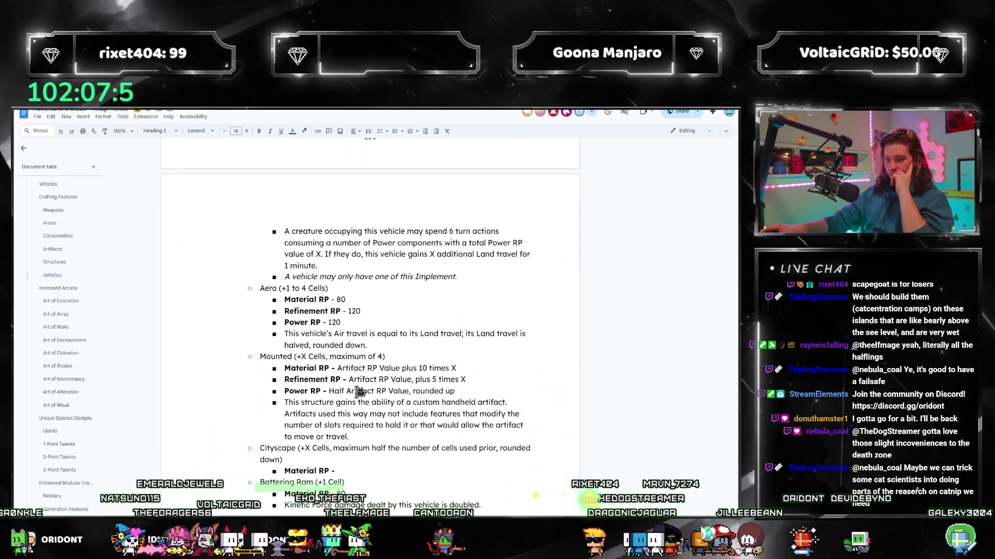
- Place the caret in the Mounted vehicle entry, then move on to the Artifacts section
{"action": "left_click", "coordinate": [361, 428]}
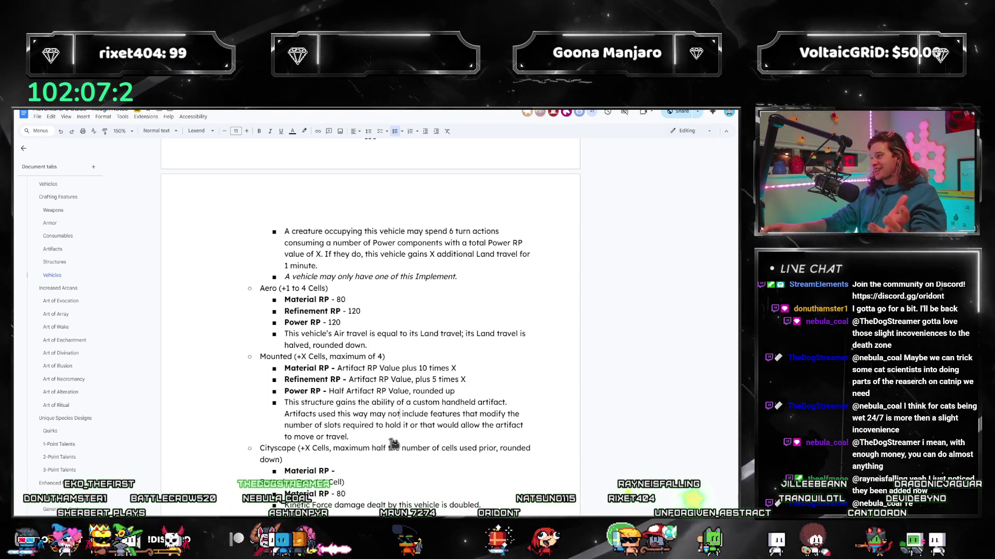
{"action": "left_click", "coordinate": [53, 249]}
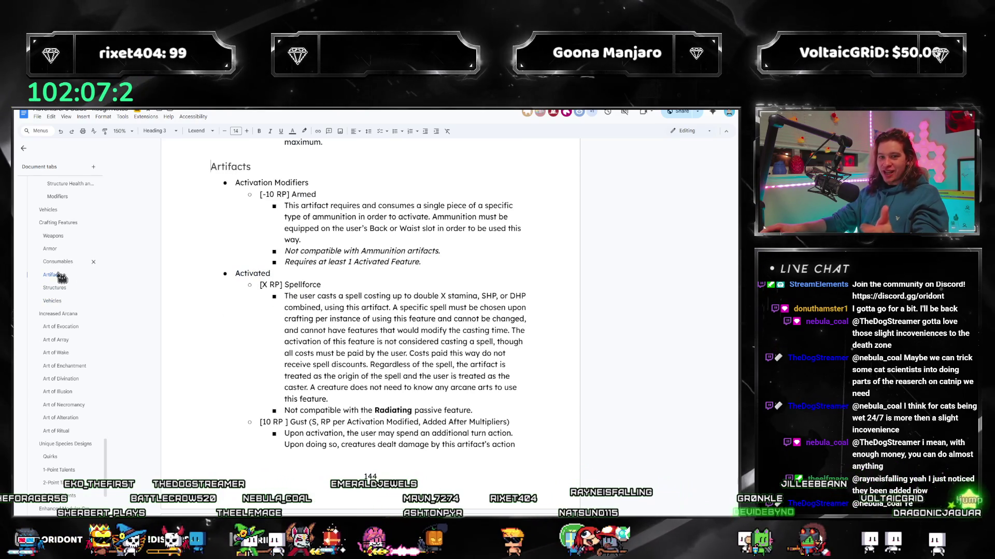
{"action": "scroll", "coordinate": [350, 334], "scroll_direction": "down", "scroll_amount": 5}
{"action": "scroll", "coordinate": [389, 342], "scroll_direction": "down", "scroll_amount": 5}
{"action": "scroll", "coordinate": [404, 350], "scroll_direction": "down", "scroll_amount": 4}
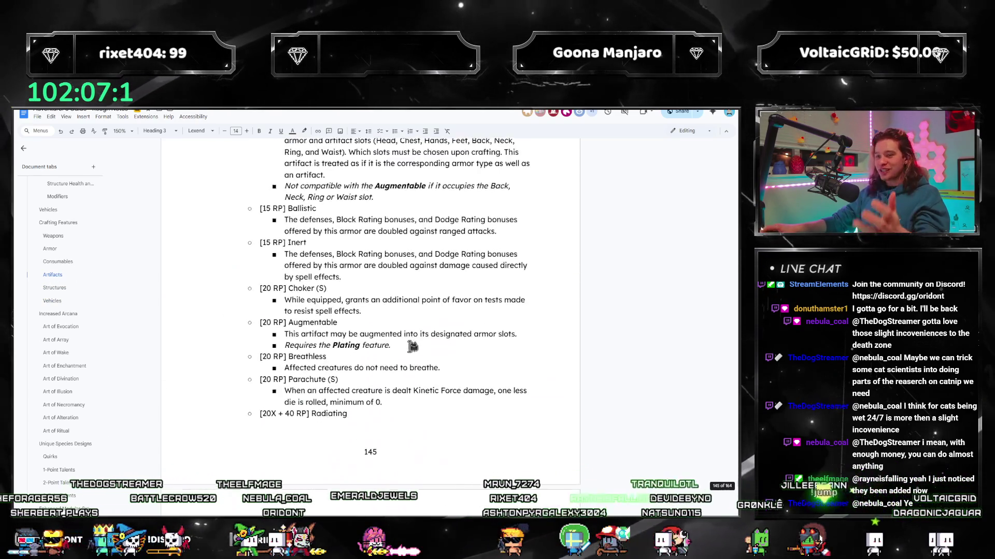
{"action": "scroll", "coordinate": [413, 354], "scroll_direction": "down", "scroll_amount": 3}
{"action": "scroll", "coordinate": [413, 355], "scroll_direction": "down", "scroll_amount": 3}
- Return to the Structures Mounted entry and check its Material RP 15, leaving it unchanged
{"action": "left_click", "coordinate": [53, 289]}
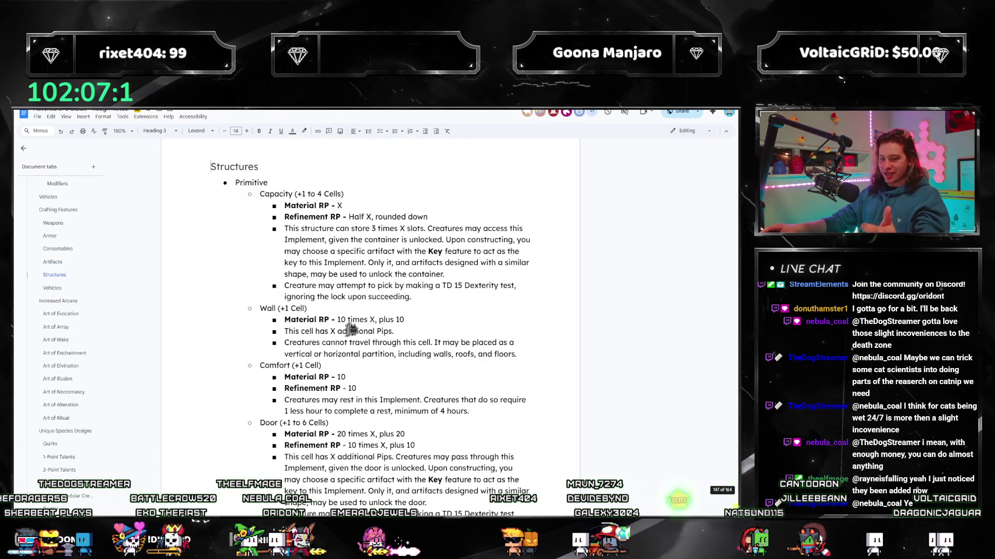
{"action": "scroll", "coordinate": [359, 326], "scroll_direction": "down", "scroll_amount": 4}
{"action": "scroll", "coordinate": [359, 326], "scroll_direction": "down", "scroll_amount": 4}
{"action": "scroll", "coordinate": [360, 327], "scroll_direction": "down", "scroll_amount": 4}
{"action": "scroll", "coordinate": [359, 327], "scroll_direction": "down", "scroll_amount": 5}
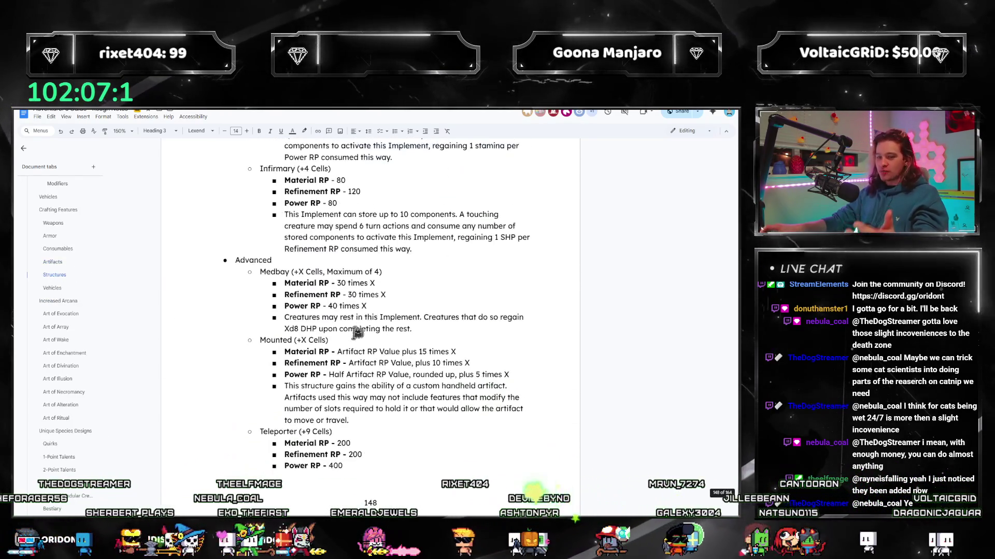
{"action": "double_click", "coordinate": [422, 351]}
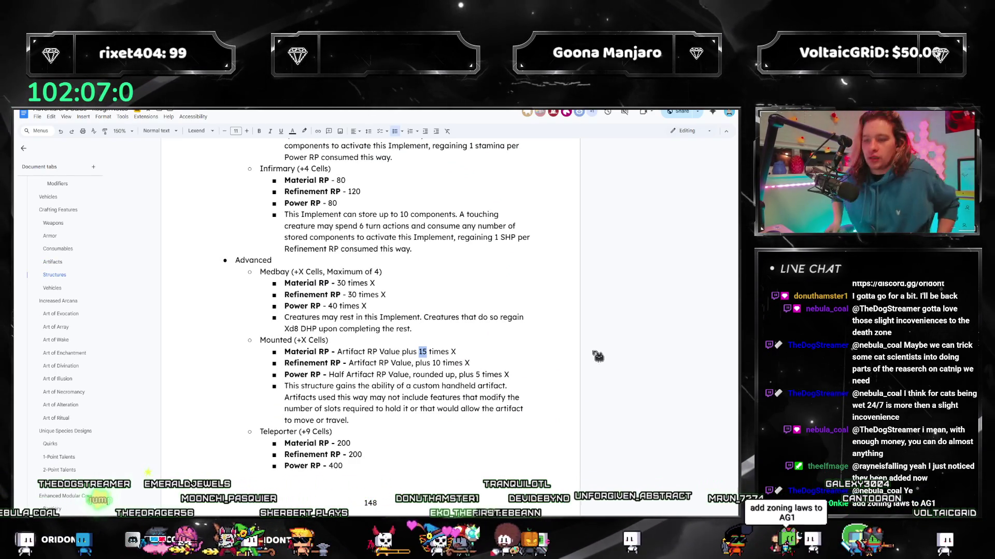
{"action": "key", "text": "Right"}
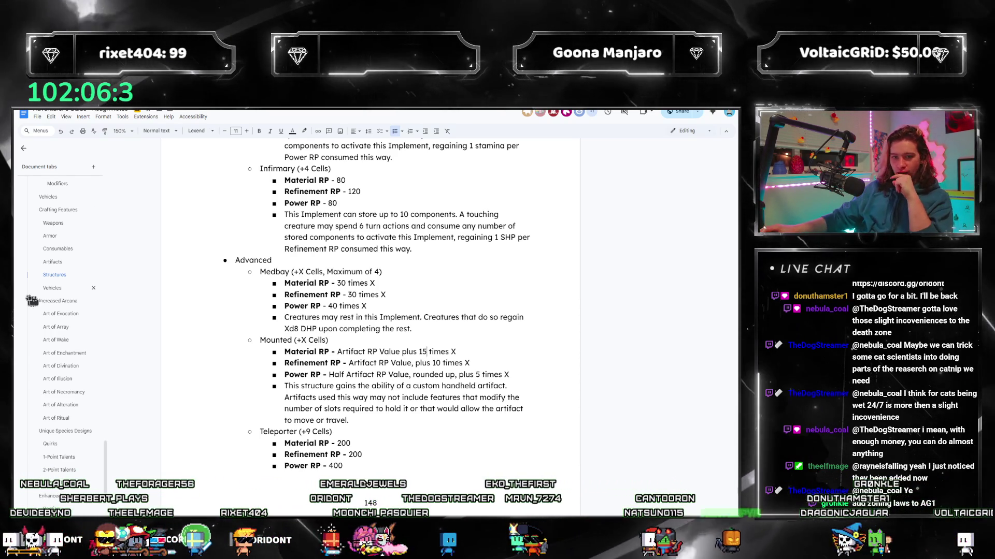
- Jump to the Vehicles section to compare its Mounted costs with the Structures entry
{"action": "left_click", "coordinate": [52, 287]}
{"action": "scroll", "coordinate": [441, 347], "scroll_direction": "down", "scroll_amount": 4}
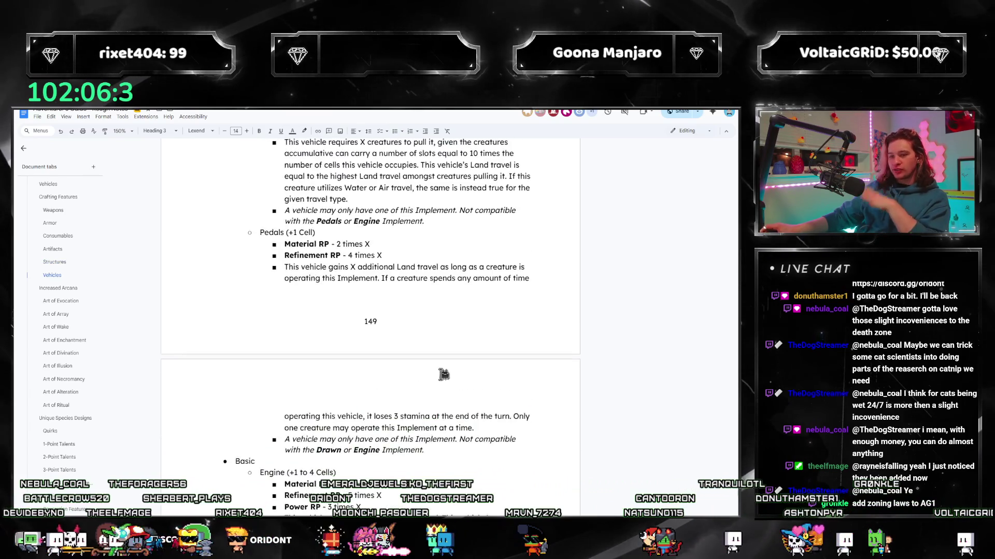
{"action": "scroll", "coordinate": [443, 357], "scroll_direction": "down", "scroll_amount": 4}
{"action": "scroll", "coordinate": [442, 365], "scroll_direction": "down", "scroll_amount": 3}
{"action": "scroll", "coordinate": [441, 381], "scroll_direction": "down", "scroll_amount": 3}
{"action": "scroll", "coordinate": [443, 380], "scroll_direction": "down", "scroll_amount": 4}
{"action": "scroll", "coordinate": [443, 385], "scroll_direction": "down", "scroll_amount": 3}
{"action": "scroll", "coordinate": [435, 397], "scroll_direction": "down", "scroll_amount": 3}
{"action": "scroll", "coordinate": [421, 409], "scroll_direction": "down", "scroll_amount": 3}
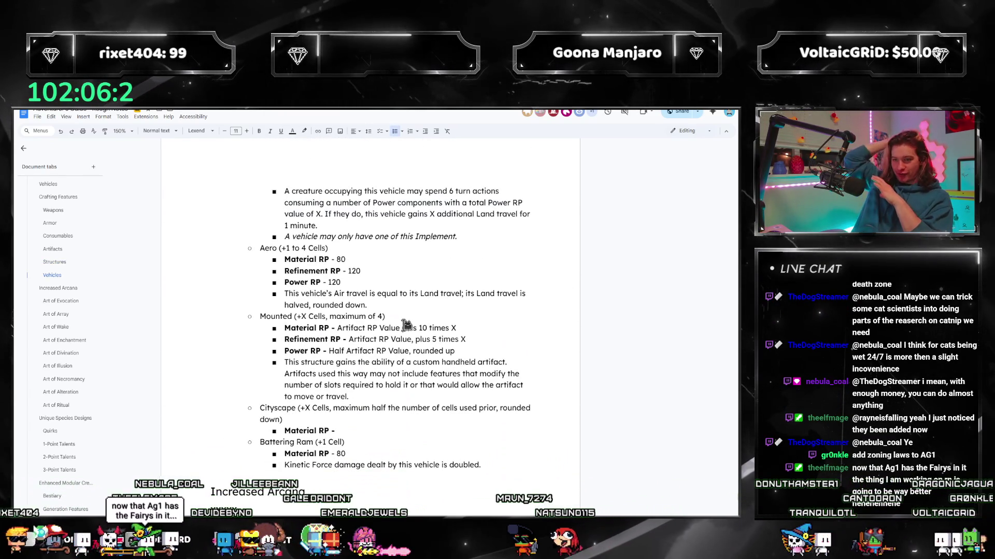
{"action": "scroll", "coordinate": [412, 311], "scroll_direction": "up", "scroll_amount": 4}
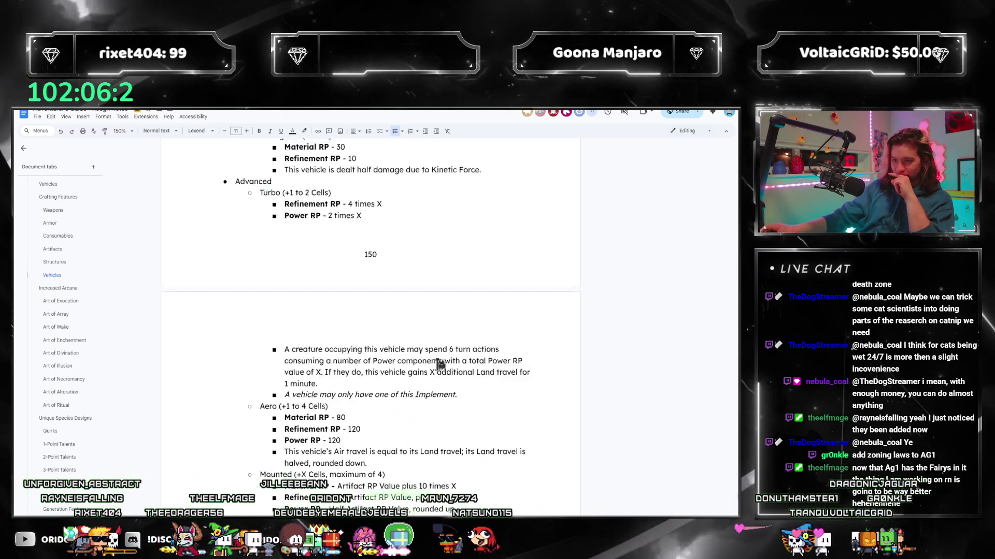
{"action": "scroll", "coordinate": [428, 342], "scroll_direction": "up", "scroll_amount": 4}
{"action": "scroll", "coordinate": [440, 367], "scroll_direction": "up", "scroll_amount": 3}
{"action": "scroll", "coordinate": [441, 367], "scroll_direction": "up", "scroll_amount": 4}
{"action": "scroll", "coordinate": [441, 374], "scroll_direction": "up", "scroll_amount": 4}
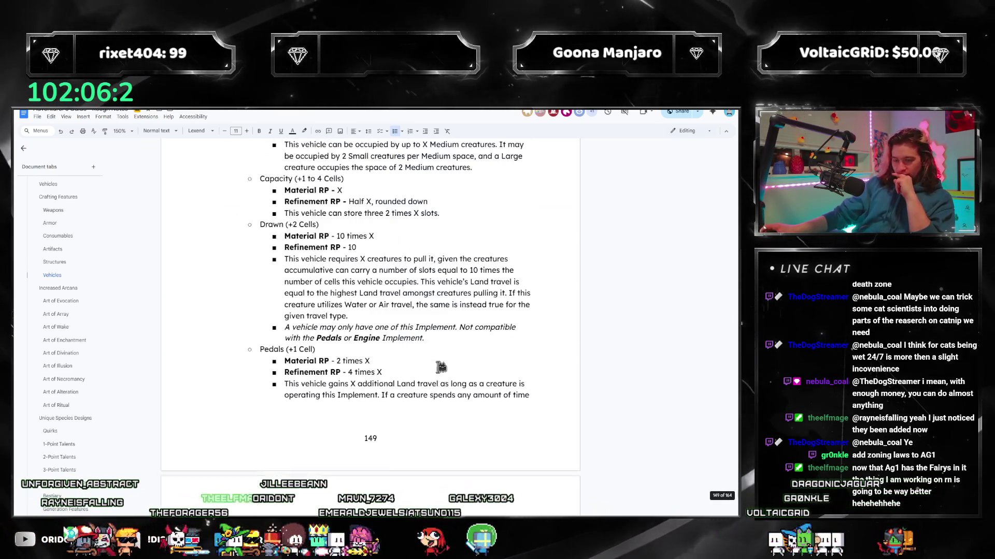
{"action": "scroll", "coordinate": [441, 381], "scroll_direction": "up", "scroll_amount": 2}
{"action": "scroll", "coordinate": [440, 387], "scroll_direction": "down", "scroll_amount": 3}
{"action": "scroll", "coordinate": [441, 386], "scroll_direction": "down", "scroll_amount": 2}
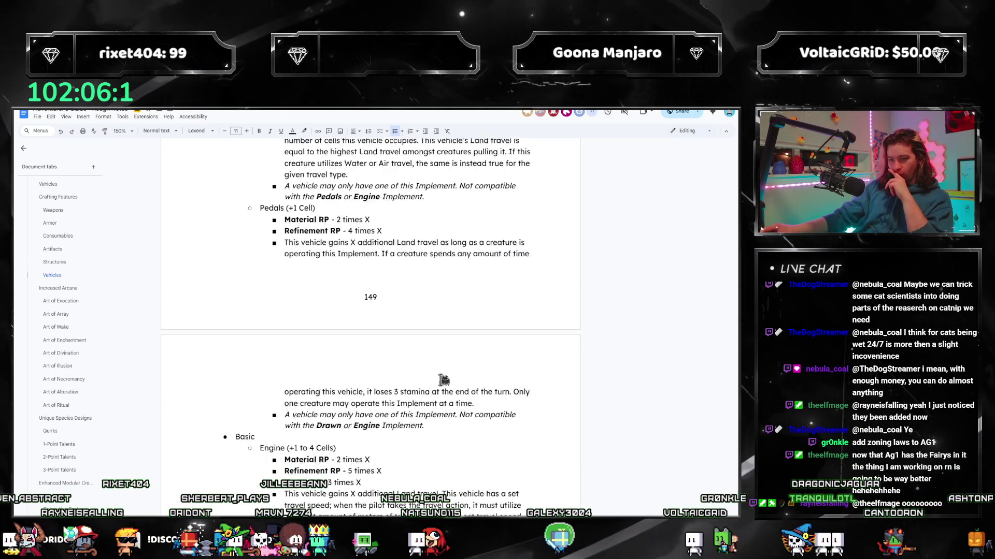
{"action": "scroll", "coordinate": [450, 387], "scroll_direction": "up", "scroll_amount": 8}
{"action": "scroll", "coordinate": [449, 387], "scroll_direction": "down", "scroll_amount": 3}
{"action": "scroll", "coordinate": [443, 373], "scroll_direction": "down", "scroll_amount": 3}
{"action": "scroll", "coordinate": [435, 361], "scroll_direction": "down", "scroll_amount": 4}
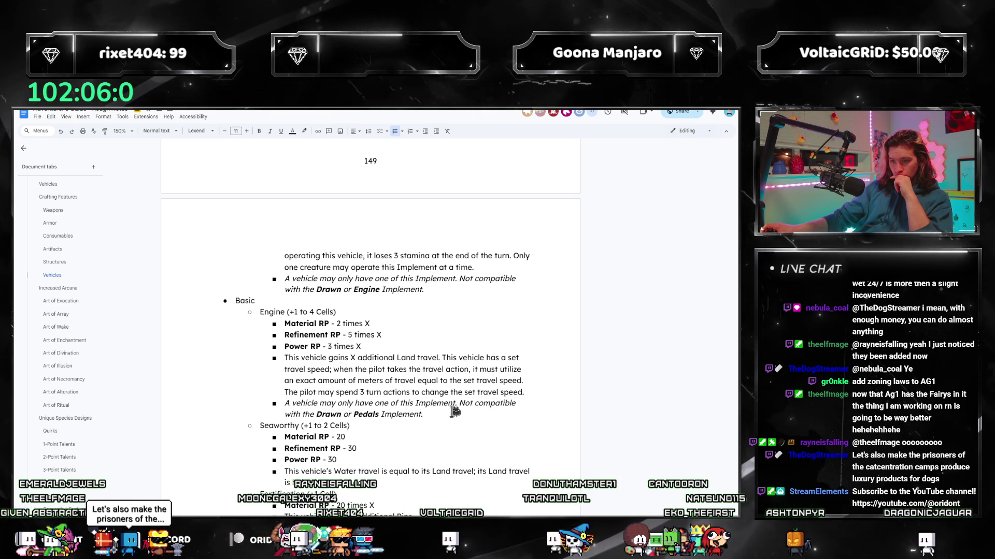
{"action": "scroll", "coordinate": [455, 412], "scroll_direction": "up", "scroll_amount": 4}
{"action": "scroll", "coordinate": [389, 388], "scroll_direction": "up", "scroll_amount": 4}
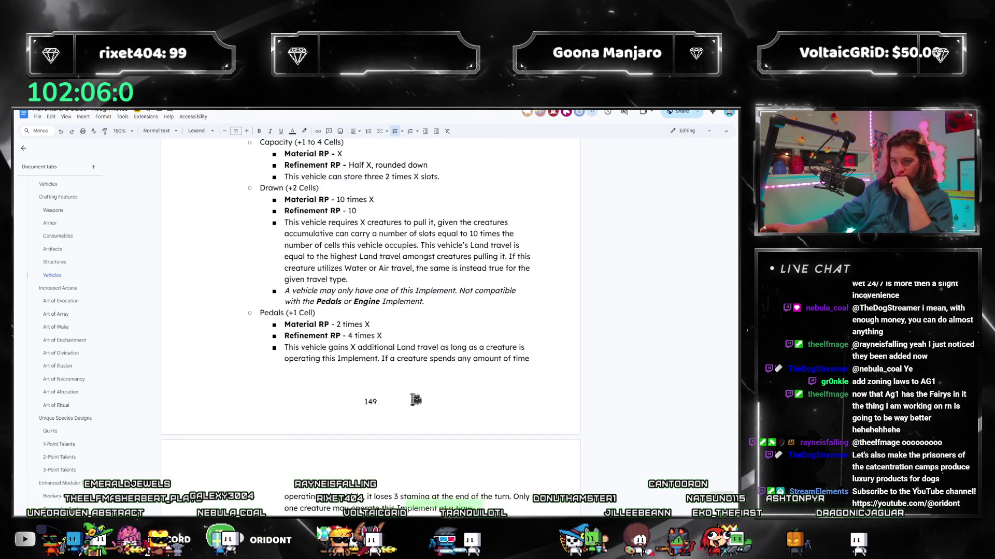
{"action": "scroll", "coordinate": [412, 397], "scroll_direction": "down", "scroll_amount": 1}
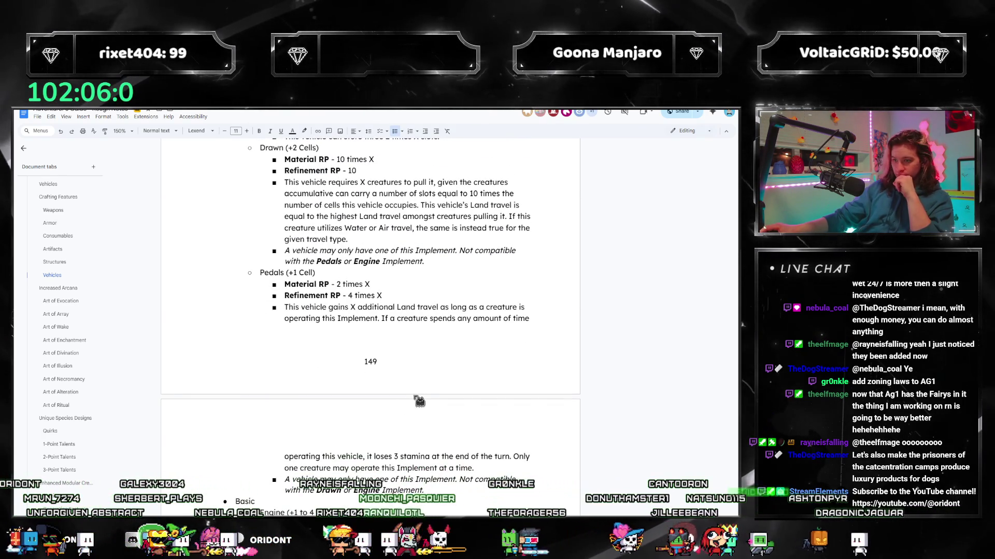
{"action": "scroll", "coordinate": [420, 402], "scroll_direction": "up", "scroll_amount": 4}
{"action": "scroll", "coordinate": [420, 402], "scroll_direction": "up", "scroll_amount": 2}
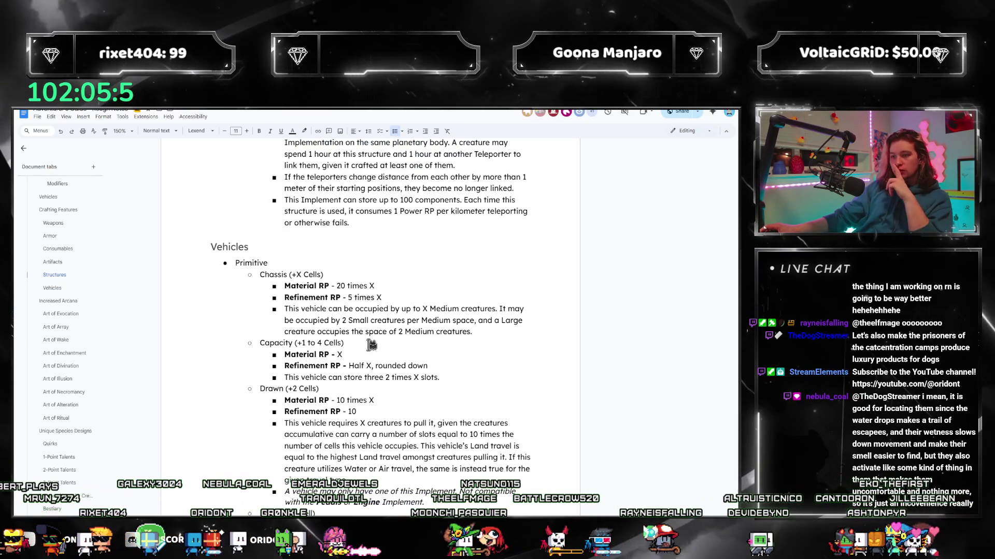
{"action": "scroll", "coordinate": [413, 326], "scroll_direction": "down", "scroll_amount": 2}
{"action": "scroll", "coordinate": [414, 327], "scroll_direction": "down", "scroll_amount": 1}
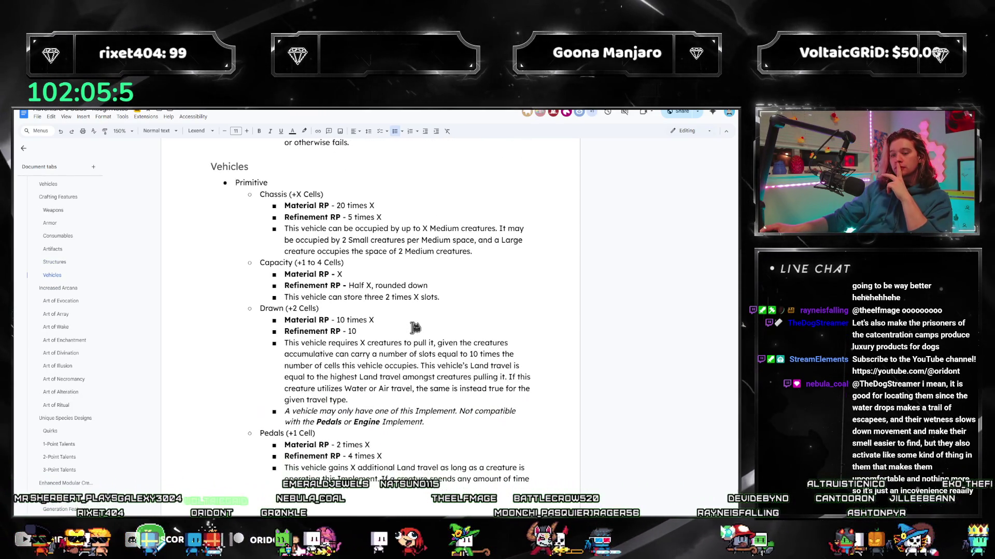
{"action": "scroll", "coordinate": [415, 327], "scroll_direction": "down", "scroll_amount": 5}
{"action": "scroll", "coordinate": [408, 314], "scroll_direction": "down", "scroll_amount": 3}
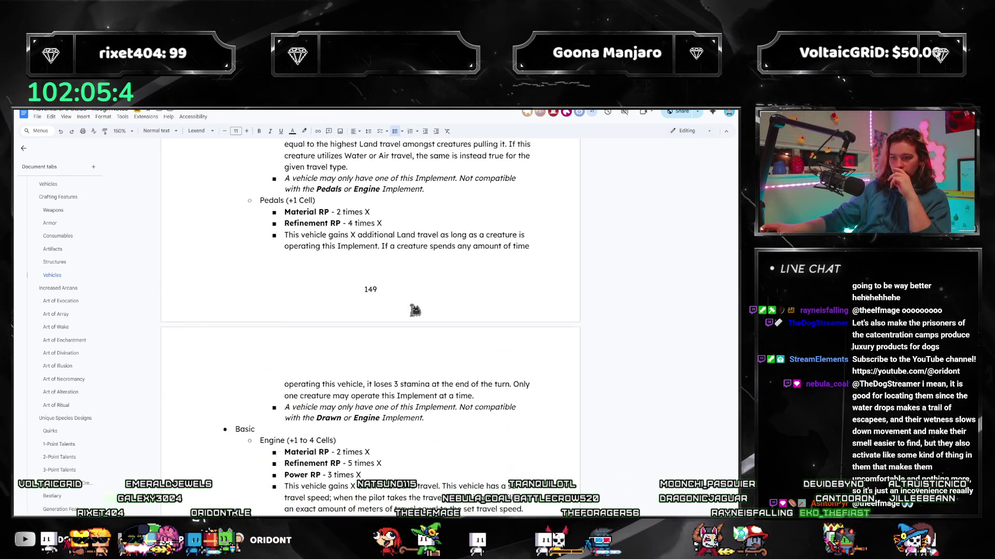
{"action": "scroll", "coordinate": [396, 312], "scroll_direction": "up", "scroll_amount": 4}
{"action": "scroll", "coordinate": [396, 334], "scroll_direction": "up", "scroll_amount": 2}
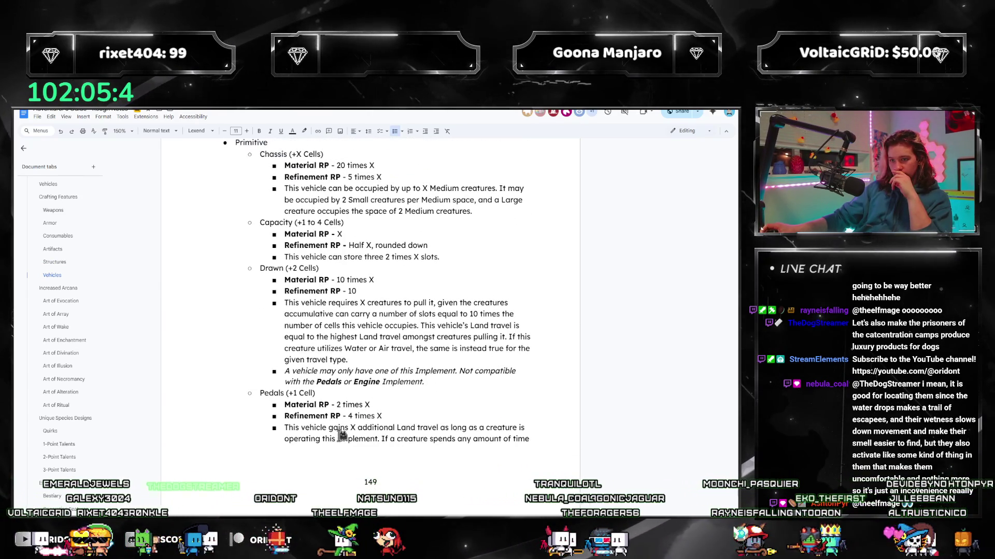
{"action": "scroll", "coordinate": [342, 434], "scroll_direction": "up", "scroll_amount": 2}
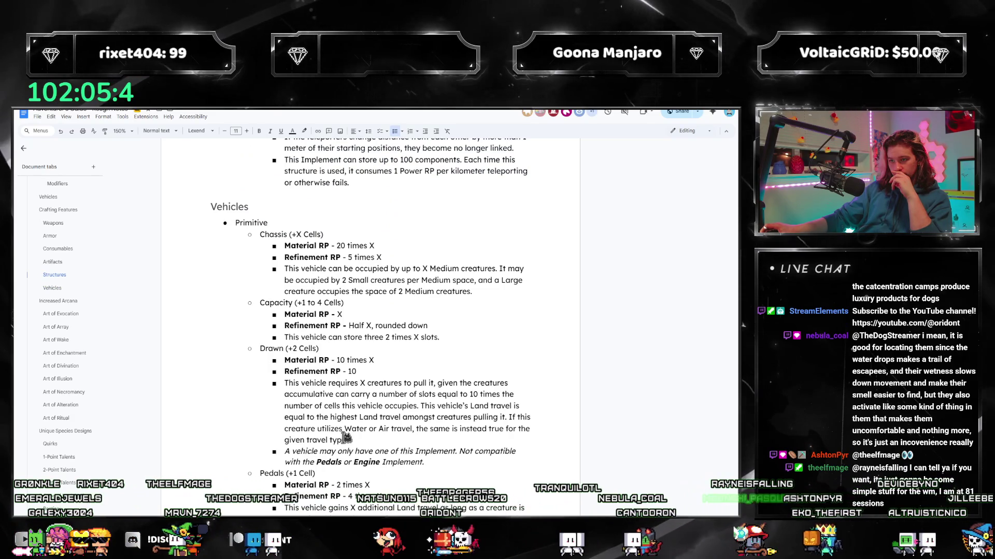
{"action": "scroll", "coordinate": [346, 438], "scroll_direction": "up", "scroll_amount": 3}
{"action": "scroll", "coordinate": [346, 438], "scroll_direction": "up", "scroll_amount": 3}
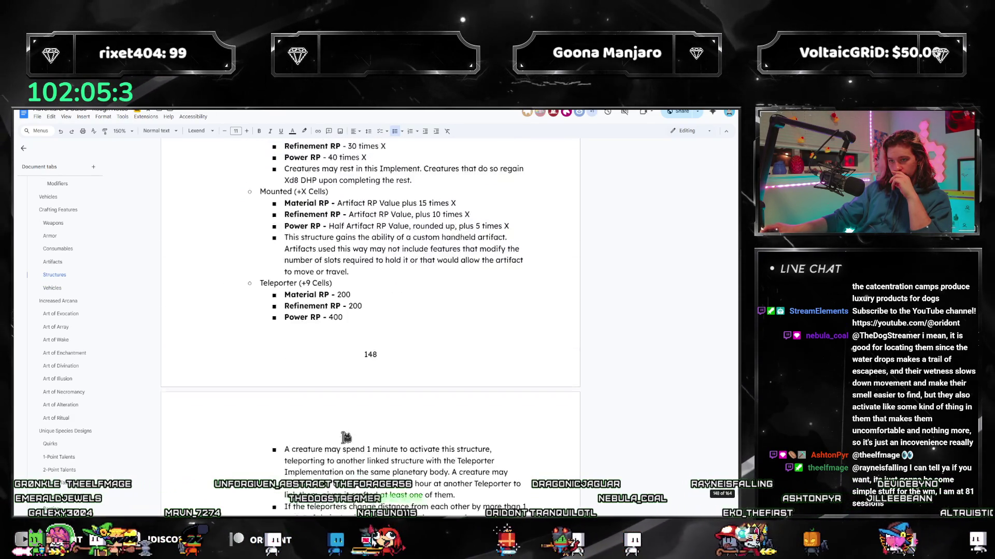
{"action": "scroll", "coordinate": [346, 438], "scroll_direction": "up", "scroll_amount": 1}
{"action": "scroll", "coordinate": [345, 436], "scroll_direction": "down", "scroll_amount": 2}
{"action": "scroll", "coordinate": [346, 432], "scroll_direction": "down", "scroll_amount": 2}
{"action": "scroll", "coordinate": [345, 433], "scroll_direction": "down", "scroll_amount": 3}
{"action": "scroll", "coordinate": [345, 433], "scroll_direction": "down", "scroll_amount": 3}
{"action": "scroll", "coordinate": [346, 433], "scroll_direction": "down", "scroll_amount": 3}
{"action": "scroll", "coordinate": [358, 423], "scroll_direction": "down", "scroll_amount": 3}
{"action": "scroll", "coordinate": [361, 418], "scroll_direction": "down", "scroll_amount": 2}
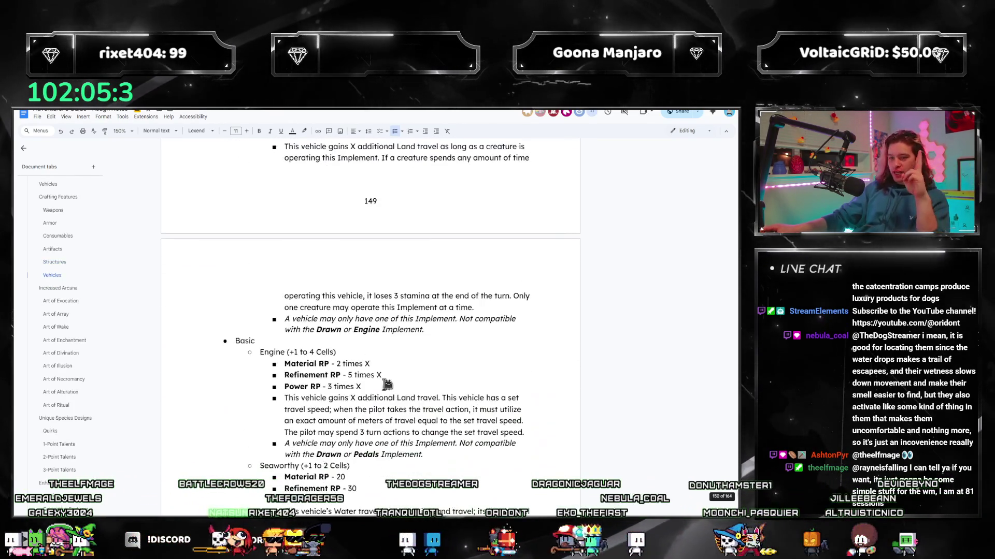
{"action": "scroll", "coordinate": [362, 418], "scroll_direction": "down", "scroll_amount": 3}
{"action": "scroll", "coordinate": [373, 396], "scroll_direction": "down", "scroll_amount": 2}
{"action": "scroll", "coordinate": [392, 377], "scroll_direction": "down", "scroll_amount": 3}
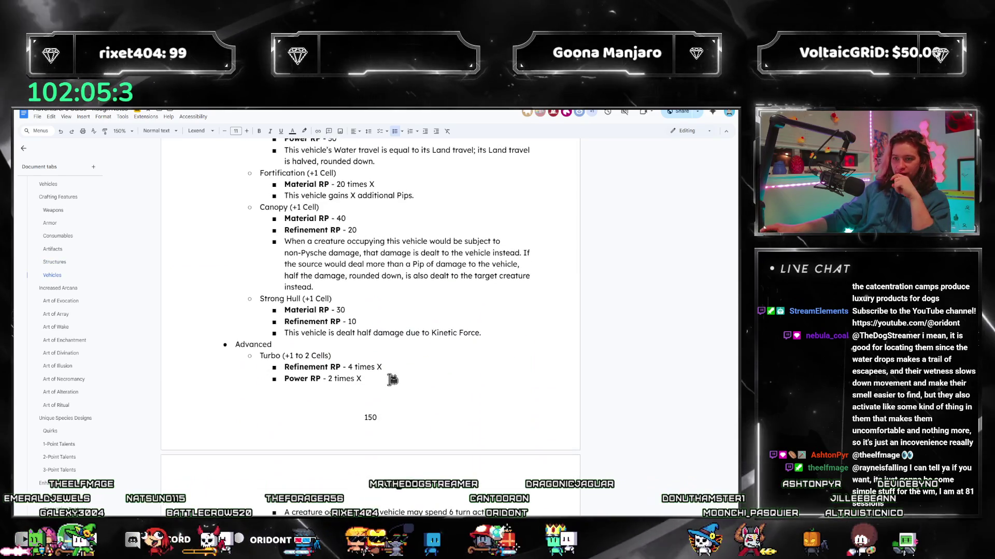
{"action": "scroll", "coordinate": [380, 373], "scroll_direction": "down", "scroll_amount": 3}
{"action": "scroll", "coordinate": [365, 365], "scroll_direction": "down", "scroll_amount": 1}
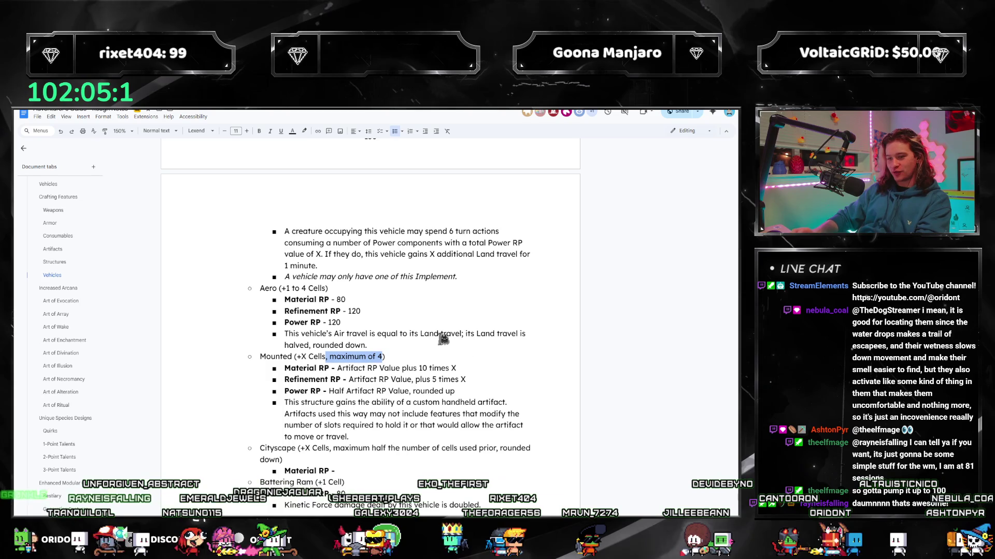
- Rewrite the vehicle Mounted Material, Refinement and Power RP multipliers to 5, 15 and 10 times X
{"action": "left_click", "coordinate": [426, 368]}
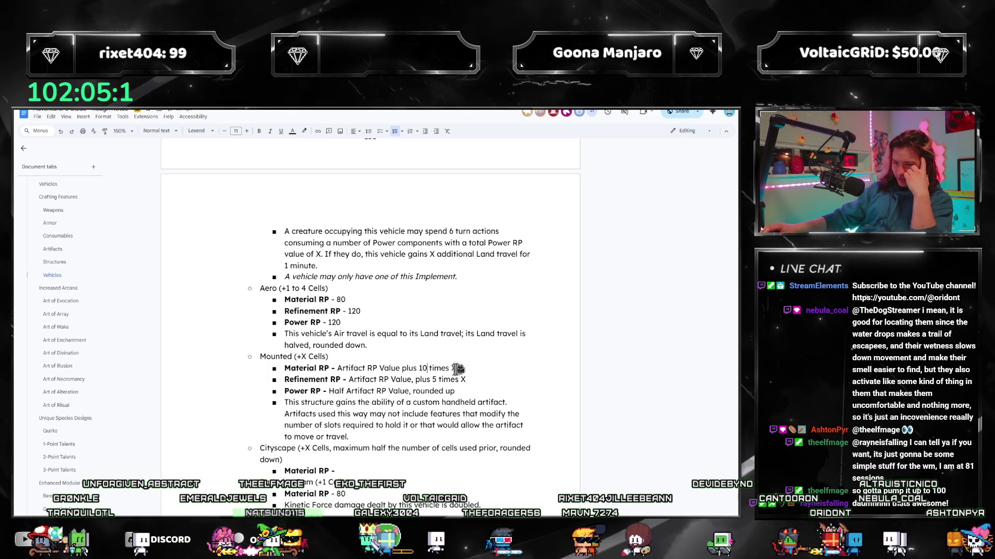
{"action": "key", "text": "BackSpace"}
{"action": "type", "text": "5"}
{"action": "key", "text": "Down"}
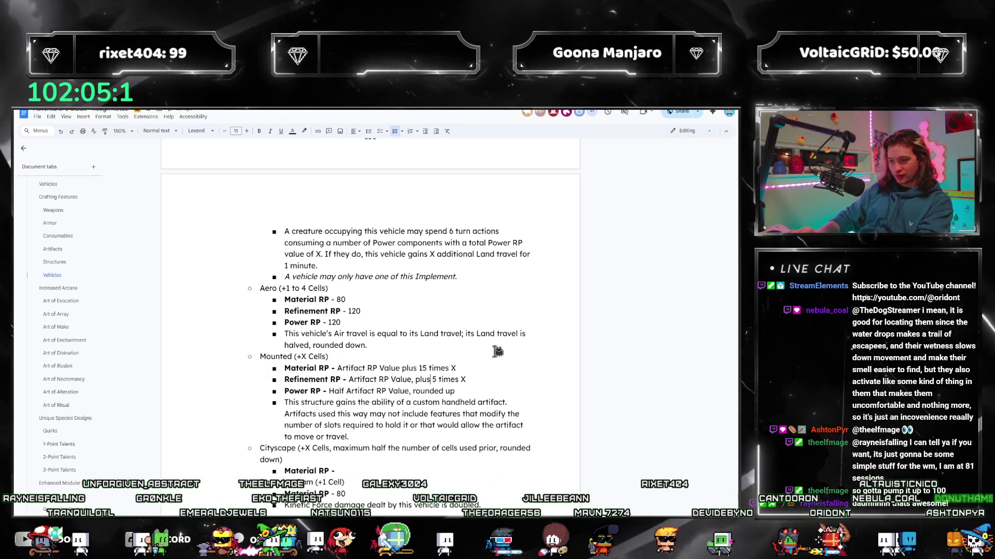
{"action": "key", "text": "BackSpace"}
{"action": "type", "text": "10"}
{"action": "key", "text": "Down"}
{"action": "key", "text": "End"}
{"action": "type", "text": ","}
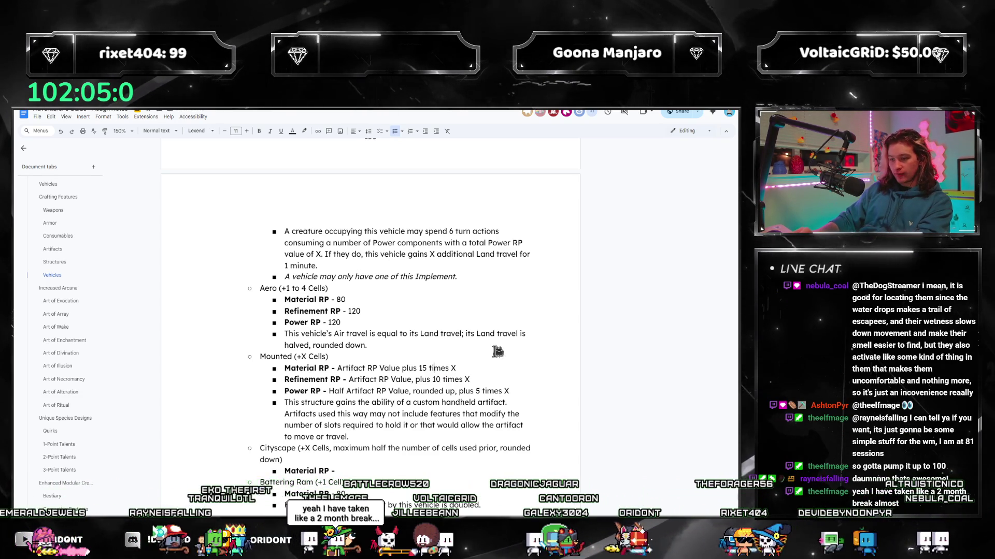
{"action": "key", "text": "BackSpace"}
{"action": "type", "text": "0"}
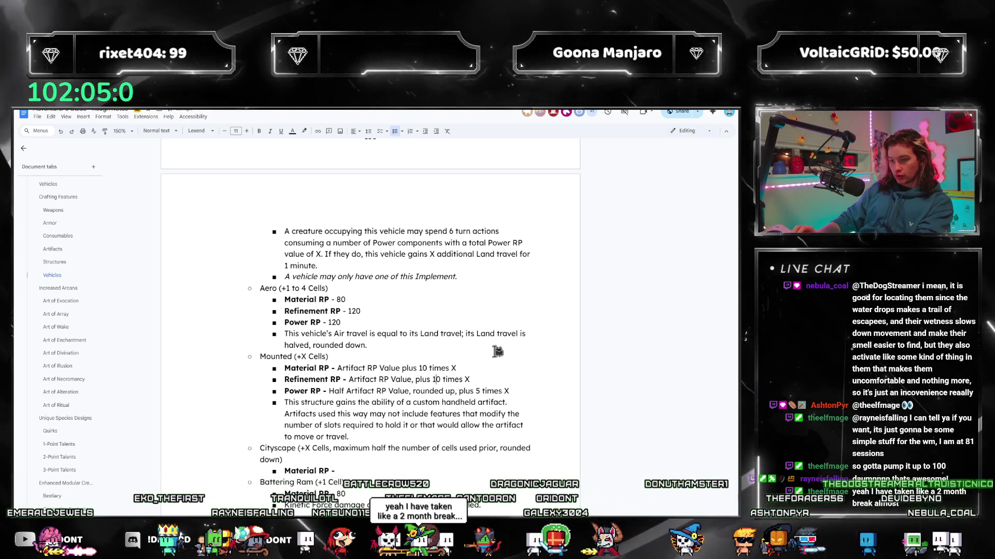
{"action": "key", "text": "Down"}
{"action": "key", "text": "Down"}
{"action": "key", "text": "ctrl+Right"}
{"action": "key", "text": "ctrl+Right"}
{"action": "key", "text": "ctrl+Right"}
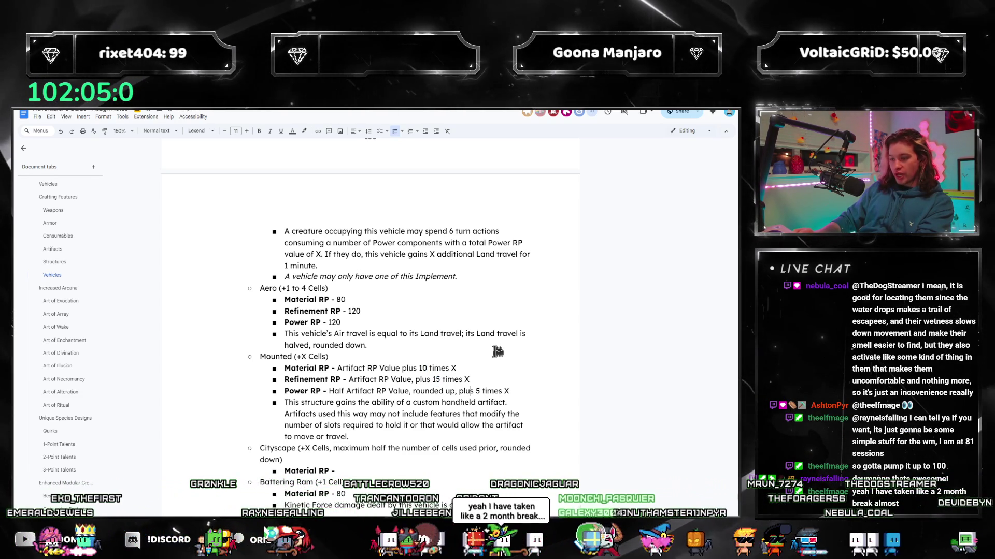
{"action": "key", "text": "shift+Right"}
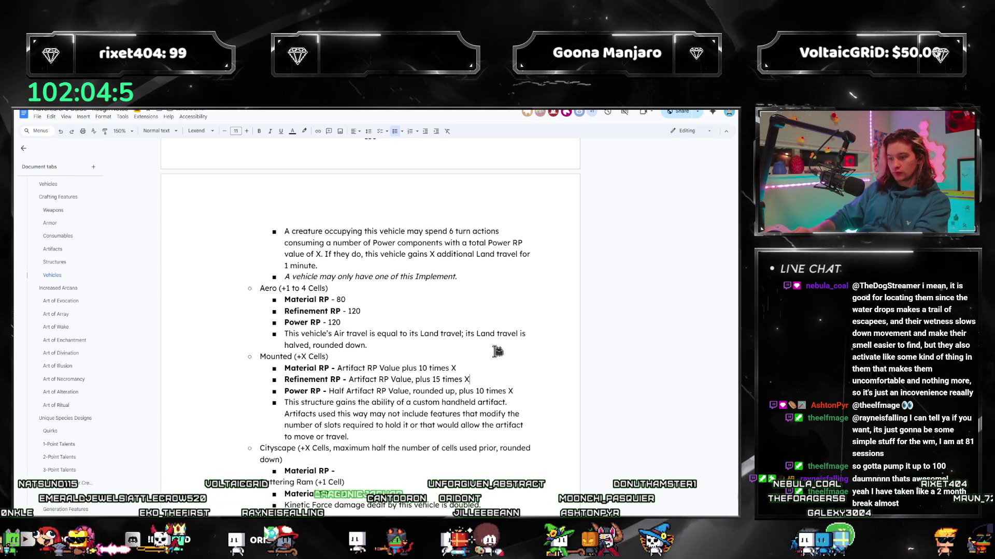
{"action": "key", "text": "Up"}
{"action": "key", "text": "Up"}
{"action": "key", "text": "ctrl+shift+Left"}
{"action": "type", "text": "5"}
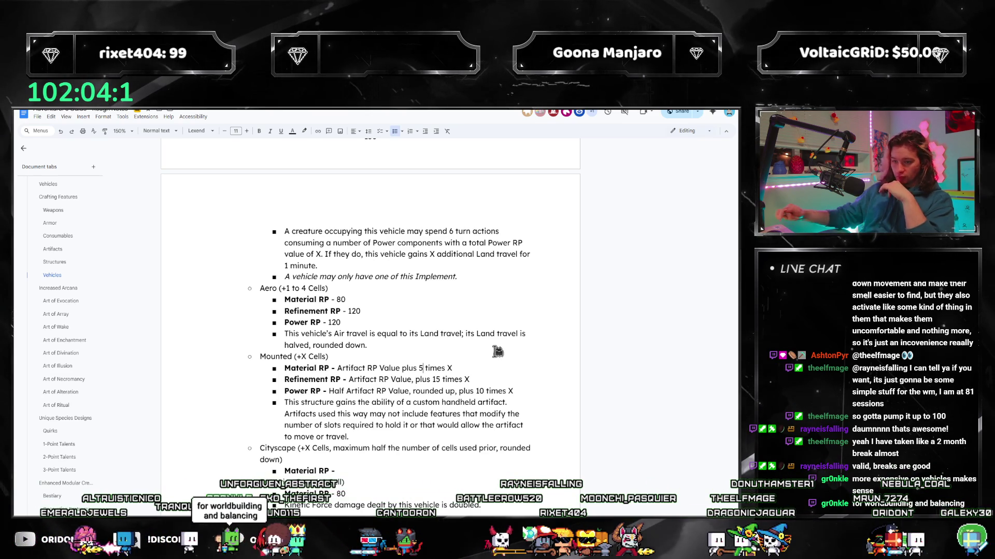
{"action": "scroll", "coordinate": [445, 370], "scroll_direction": "down", "scroll_amount": 1}
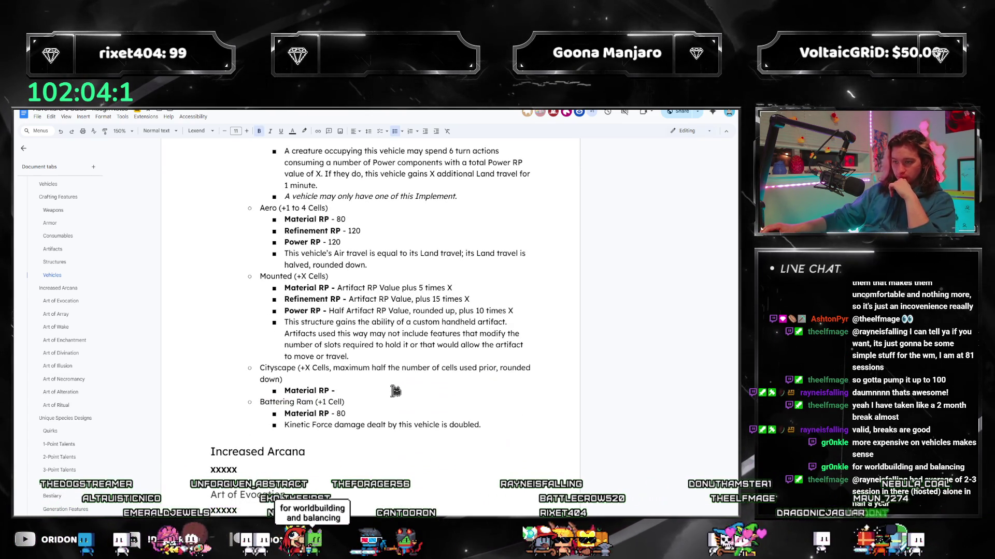
- Delete the 'maximum half… rounded down' clause so Cityscape reads just +X Cells
{"action": "left_click", "coordinate": [351, 379]}
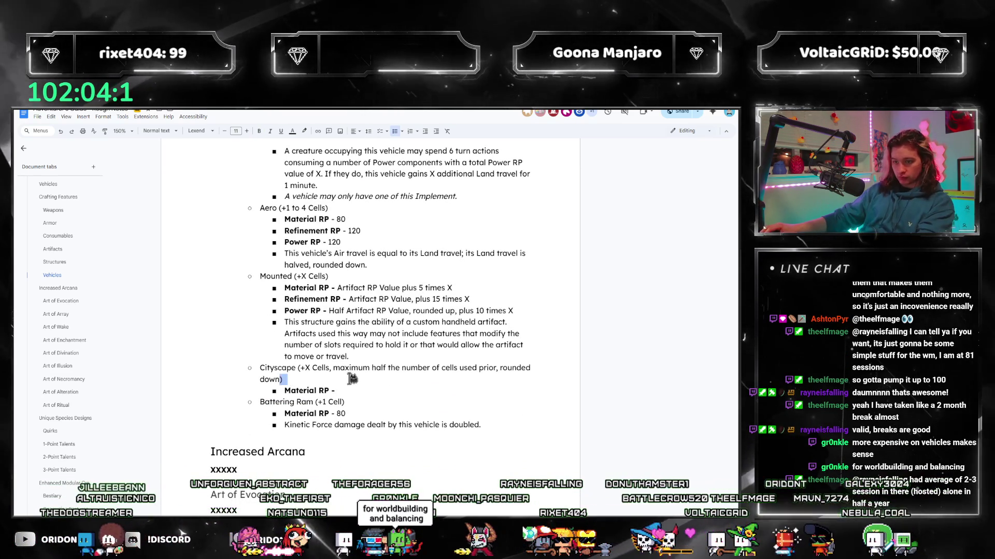
{"action": "left_click_drag", "start_coordinate": [351, 378], "coordinate": [334, 368]}
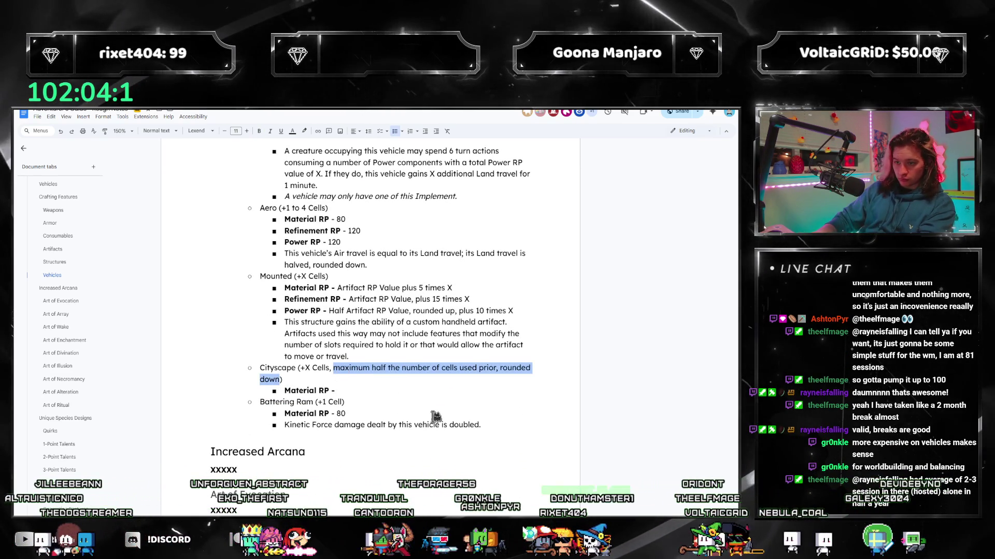
{"action": "key", "text": "BackSpace"}
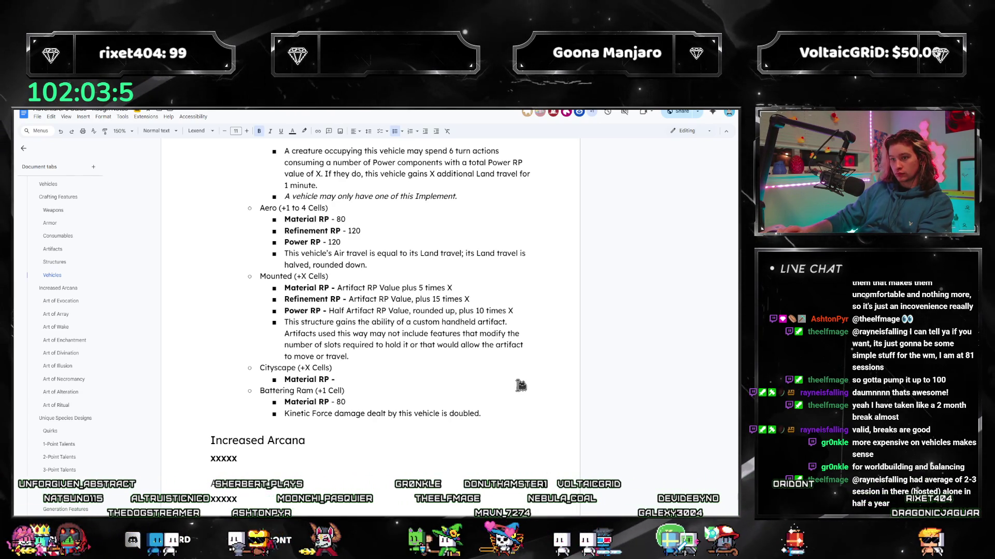
{"action": "scroll", "coordinate": [519, 363], "scroll_direction": "up", "scroll_amount": 1}
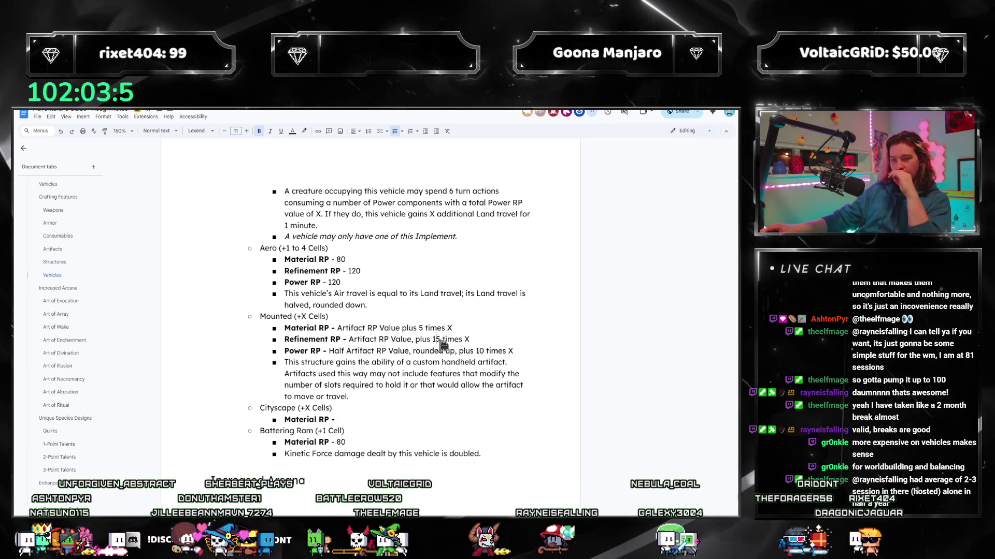
- Select and deselect the Mounted vehicle entry to review its wording
{"action": "left_click_drag", "start_coordinate": [350, 397], "coordinate": [263, 322]}
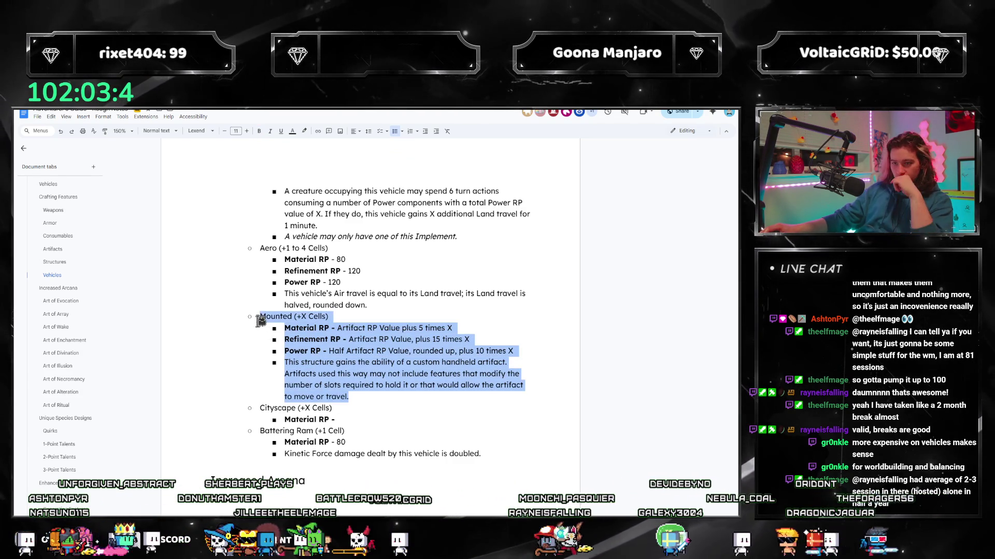
{"action": "left_click", "coordinate": [359, 420]}
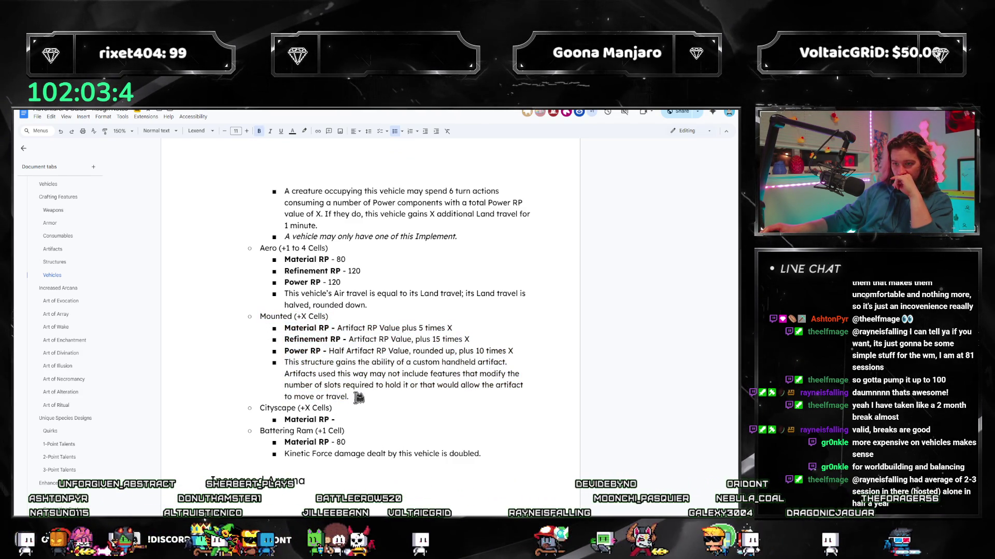
{"action": "left_click_drag", "start_coordinate": [350, 397], "coordinate": [250, 322]}
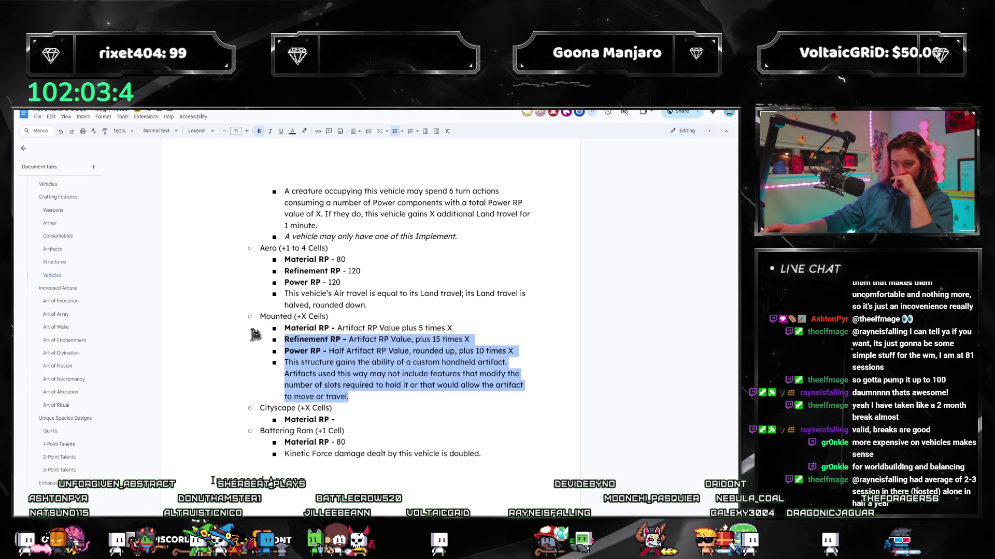
{"action": "left_click", "coordinate": [353, 414]}
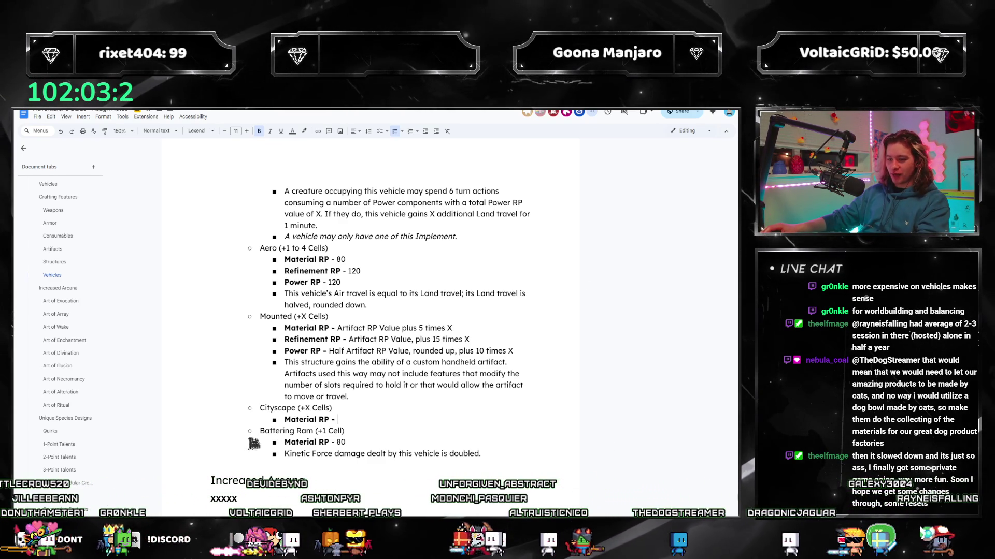
- Move the Battering Ram (+1 Cell) entry into a new sub-bullet after Strong Hull
{"action": "left_click_drag", "start_coordinate": [261, 431], "coordinate": [484, 453]}
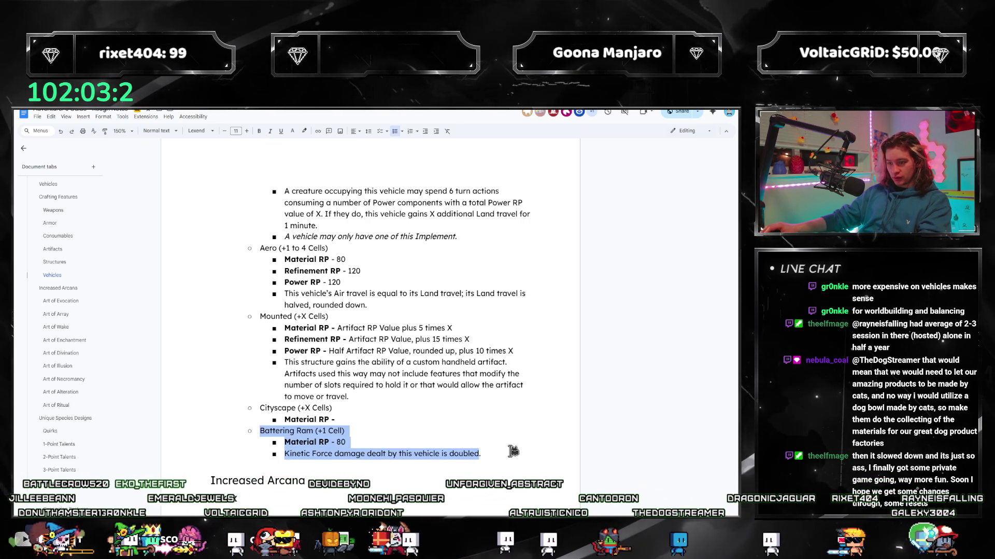
{"action": "key", "text": "ctrl+x"}
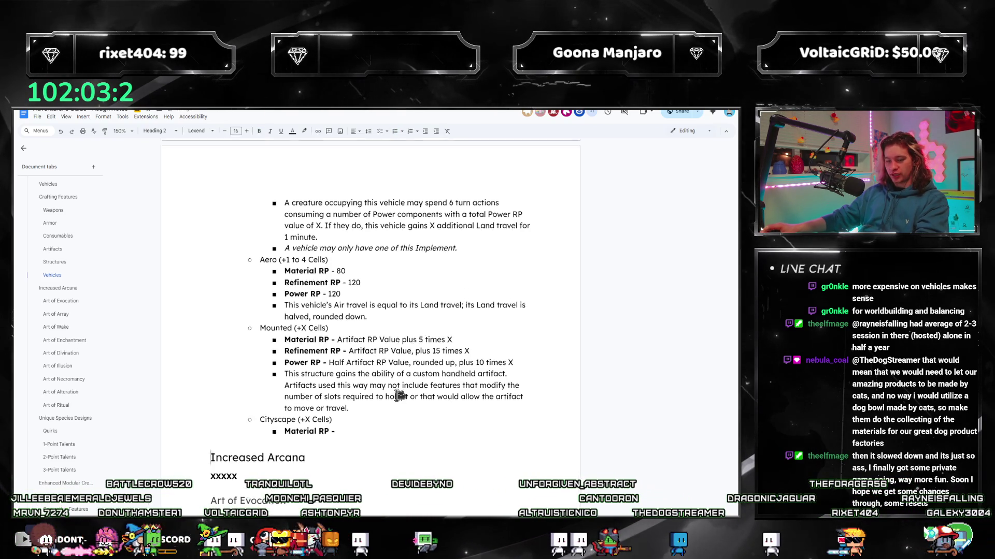
{"action": "scroll", "coordinate": [436, 334], "scroll_direction": "up", "scroll_amount": 5}
{"action": "scroll", "coordinate": [348, 329], "scroll_direction": "up", "scroll_amount": 5}
{"action": "scroll", "coordinate": [347, 329], "scroll_direction": "up", "scroll_amount": 1}
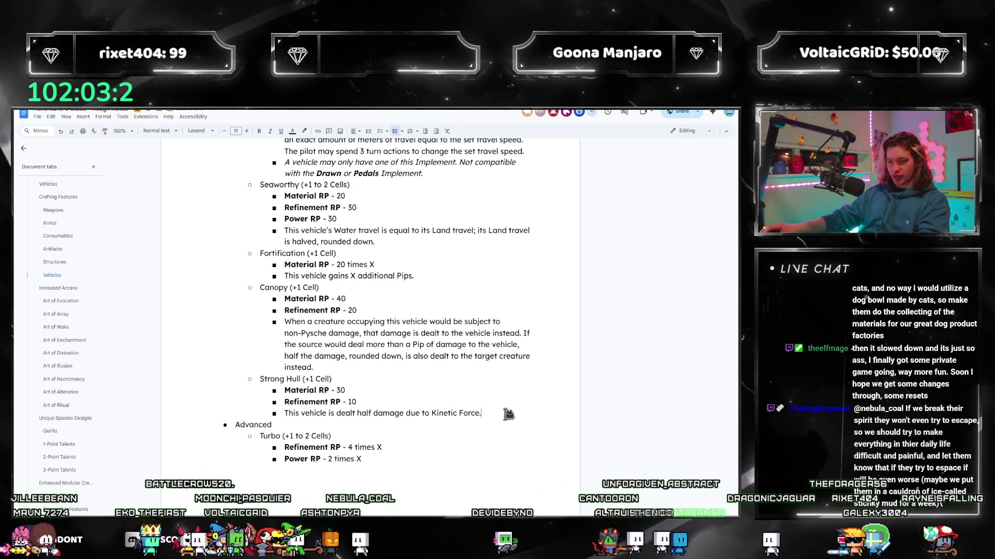
{"action": "left_click", "coordinate": [486, 413]}
{"action": "key", "text": "Return"}
{"action": "key", "text": "ctrl+v"}
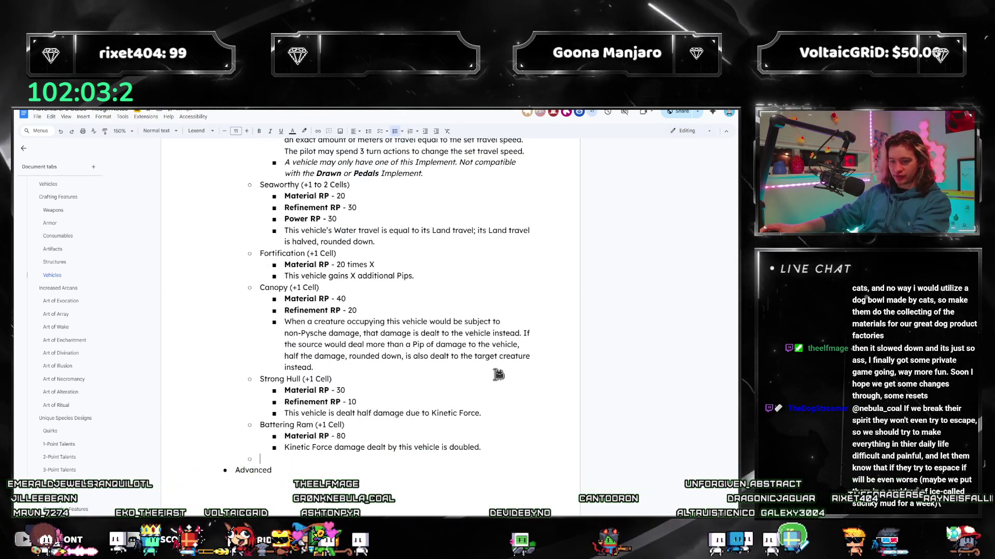
{"action": "scroll", "coordinate": [484, 407], "scroll_direction": "down", "scroll_amount": 1}
{"action": "scroll", "coordinate": [484, 407], "scroll_direction": "down", "scroll_amount": 3}
{"action": "scroll", "coordinate": [484, 407], "scroll_direction": "down", "scroll_amount": 2}
{"action": "scroll", "coordinate": [484, 412], "scroll_direction": "down", "scroll_amount": 3}
{"action": "scroll", "coordinate": [486, 419], "scroll_direction": "down", "scroll_amount": 2}
{"action": "scroll", "coordinate": [485, 423], "scroll_direction": "down", "scroll_amount": 1}
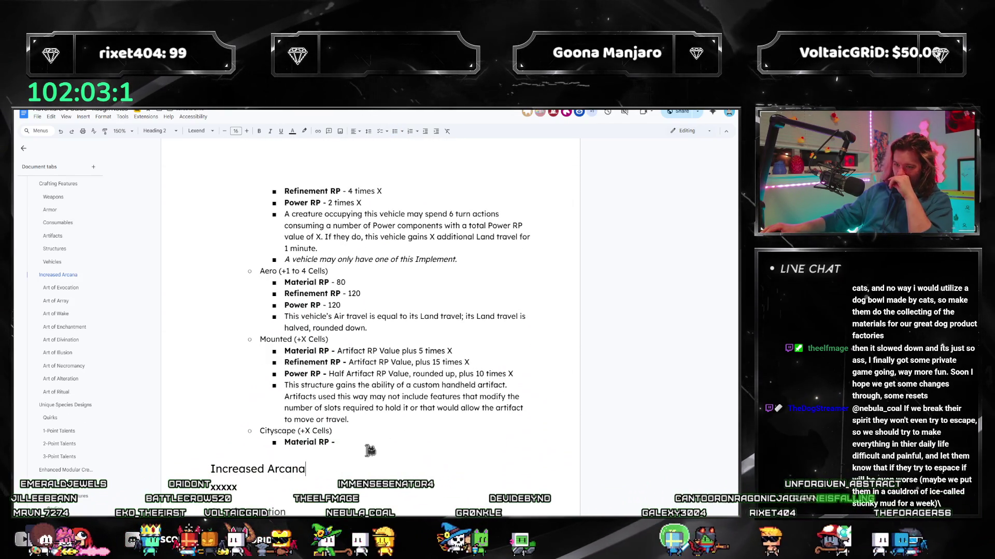
{"action": "scroll", "coordinate": [367, 445], "scroll_direction": "up", "scroll_amount": 4}
{"action": "scroll", "coordinate": [388, 435], "scroll_direction": "up", "scroll_amount": 4}
{"action": "scroll", "coordinate": [404, 450], "scroll_direction": "up", "scroll_amount": 2}
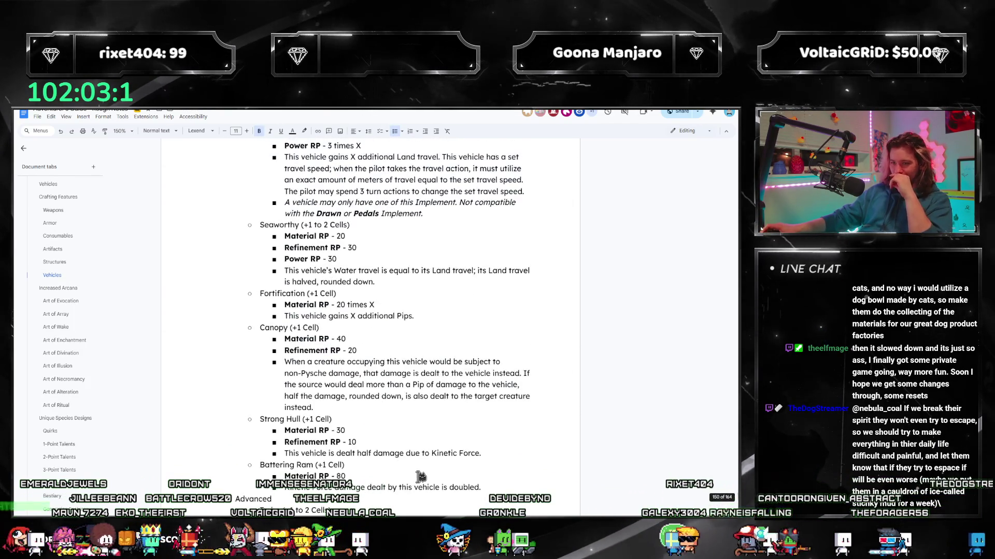
{"action": "scroll", "coordinate": [423, 476], "scroll_direction": "down", "scroll_amount": 2}
{"action": "scroll", "coordinate": [424, 475], "scroll_direction": "up", "scroll_amount": 2}
{"action": "scroll", "coordinate": [436, 475], "scroll_direction": "down", "scroll_amount": 2}
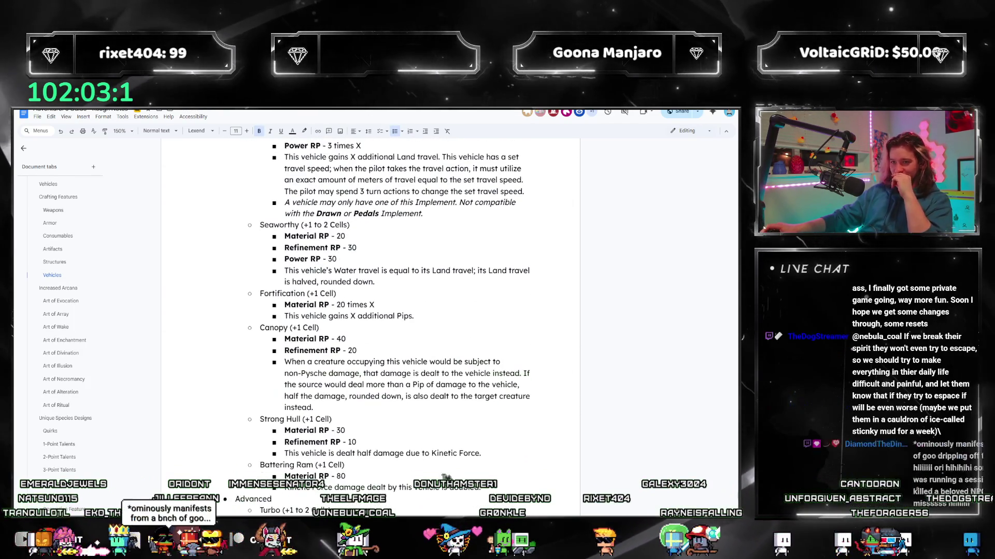
{"action": "scroll", "coordinate": [447, 475], "scroll_direction": "down", "scroll_amount": 1}
{"action": "scroll", "coordinate": [447, 475], "scroll_direction": "down", "scroll_amount": 5}
{"action": "scroll", "coordinate": [412, 444], "scroll_direction": "down", "scroll_amount": 3}
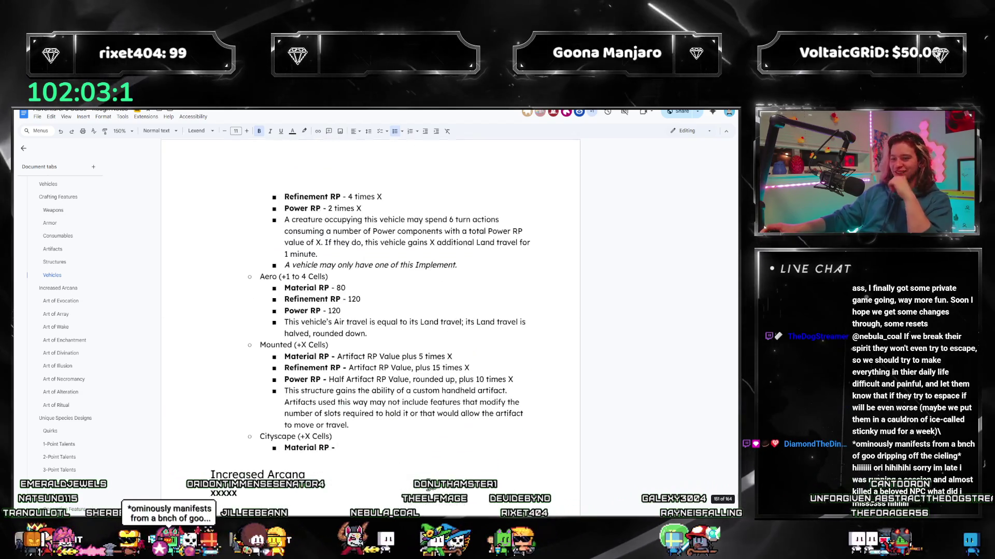
{"action": "scroll", "coordinate": [376, 412], "scroll_direction": "up", "scroll_amount": 2}
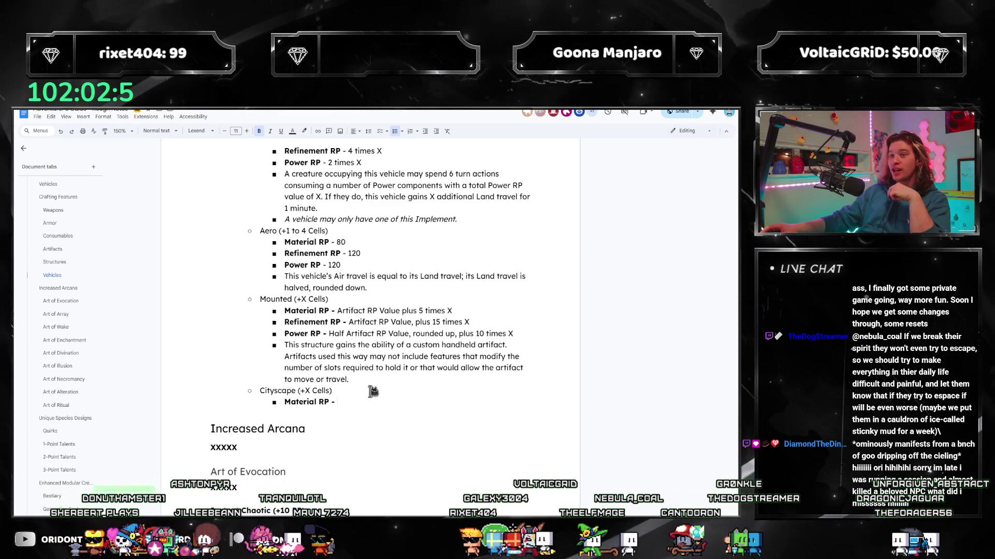
{"action": "scroll", "coordinate": [535, 414], "scroll_direction": "up", "scroll_amount": 2}
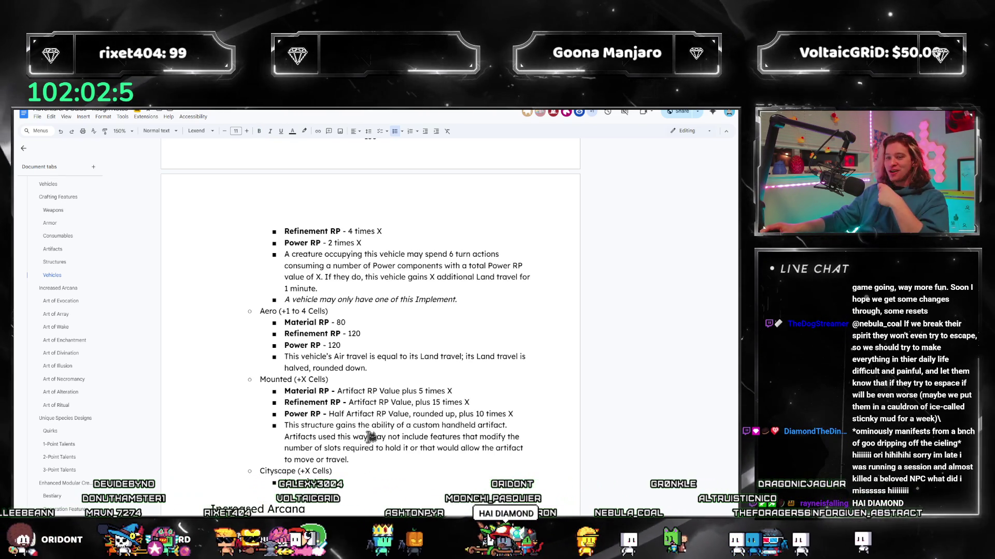
{"action": "left_click_drag", "start_coordinate": [369, 436], "coordinate": [358, 391]}
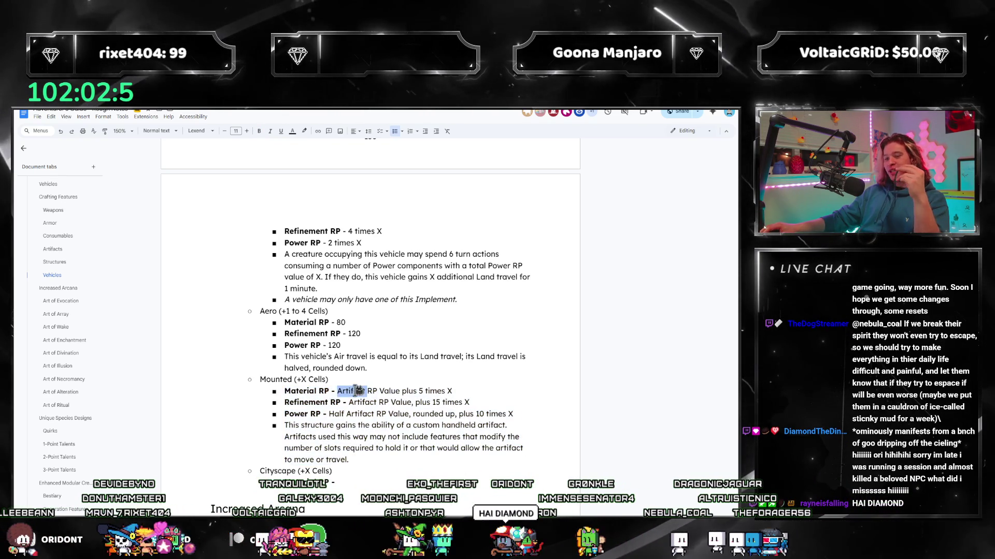
{"action": "left_click", "coordinate": [344, 387]}
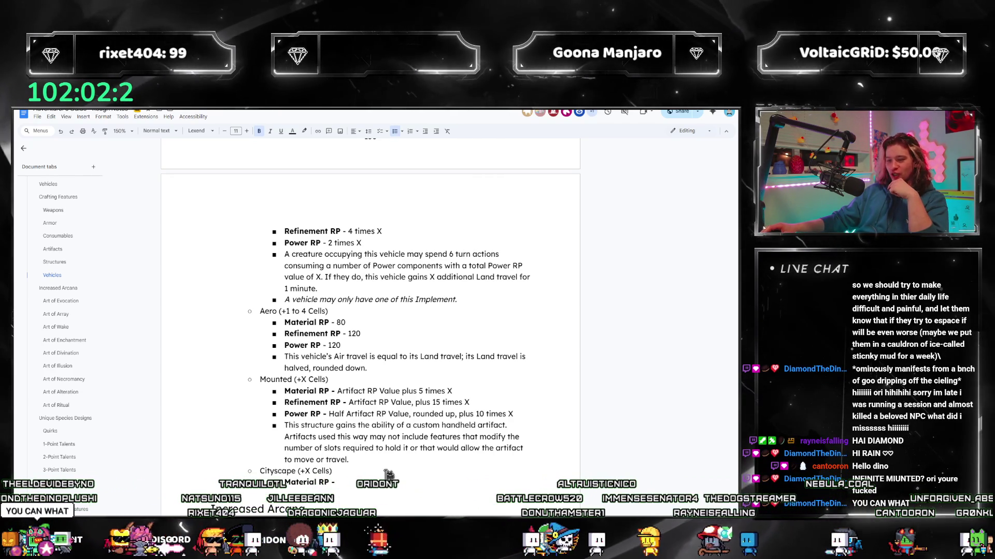
{"action": "left_click", "coordinate": [471, 402]}
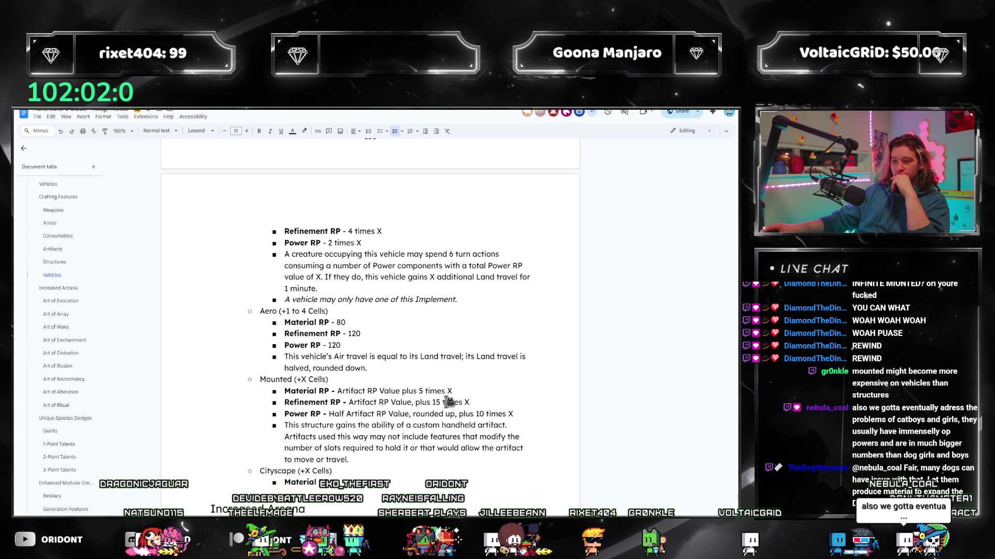
- Set Mounted Material RP to plus 10 times X and Cityscape Material RP to 5 RP times X, per cell
{"action": "double_click", "coordinate": [422, 391]}
{"action": "type", "text": "10"}
{"action": "type", "text": "50 RP per"}
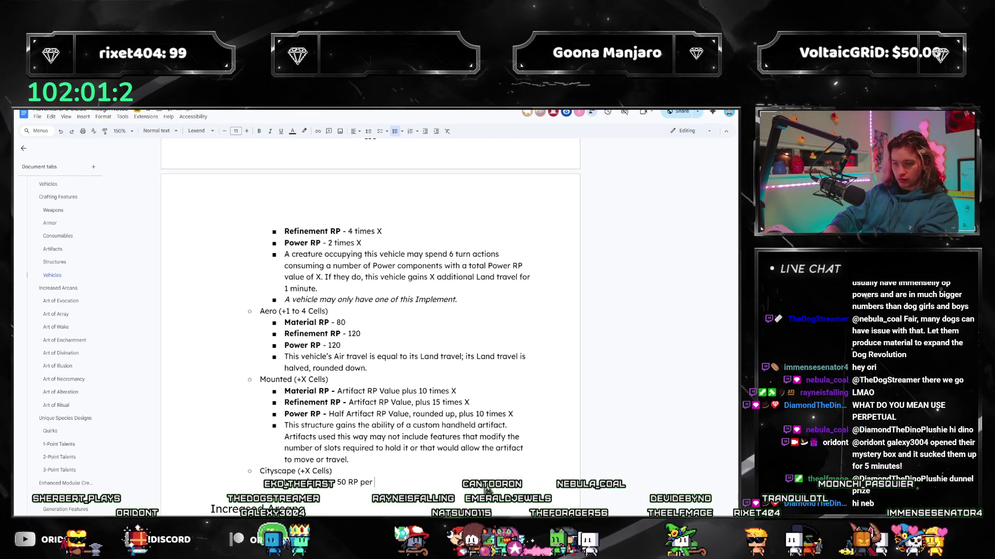
{"action": "type", "text": "Cell"}
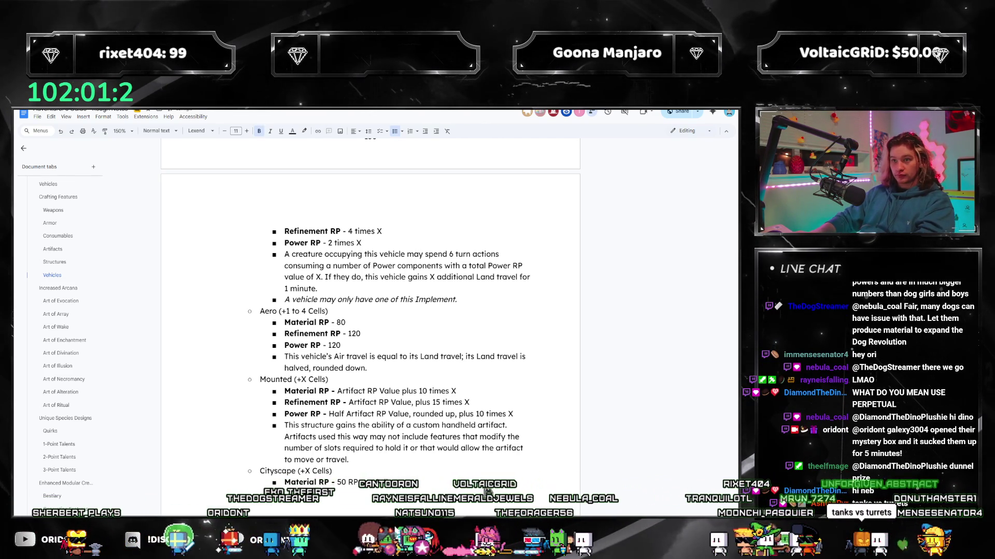
{"action": "key", "text": "Return"}
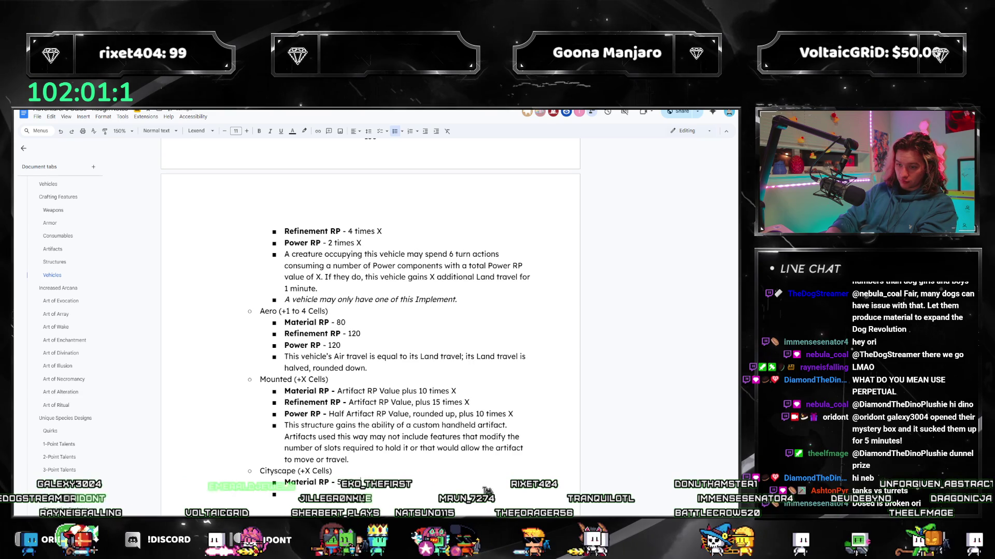
{"action": "type", "text": "RP times the number of"}
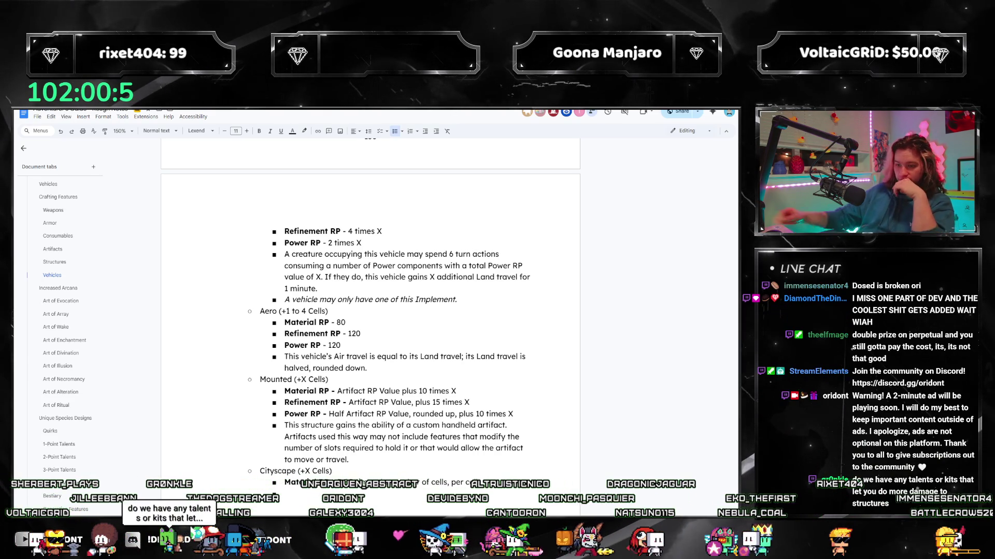
{"action": "left_click_drag", "start_coordinate": [391, 484], "coordinate": [478, 483]}
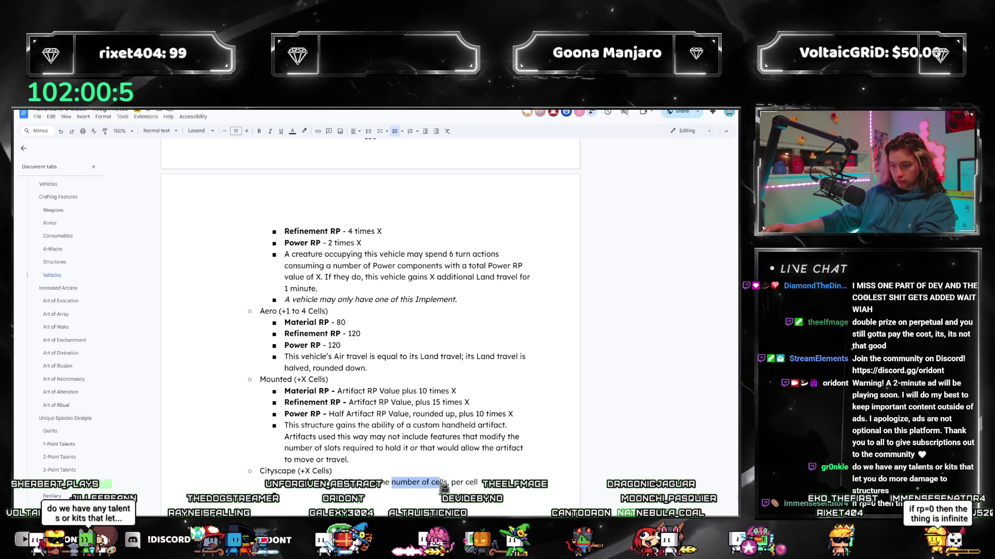
{"action": "key", "text": "BackSpace"}
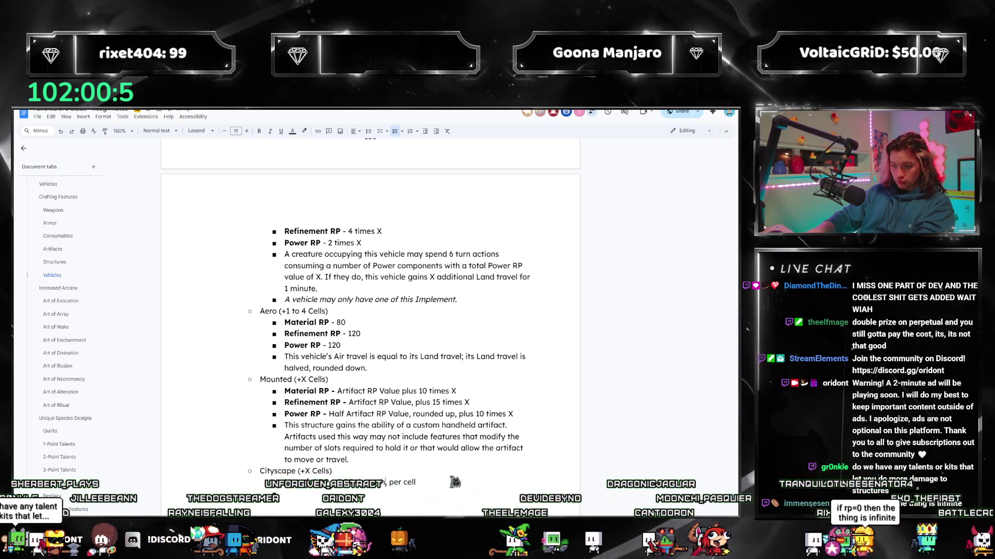
{"action": "type", "text": ","}
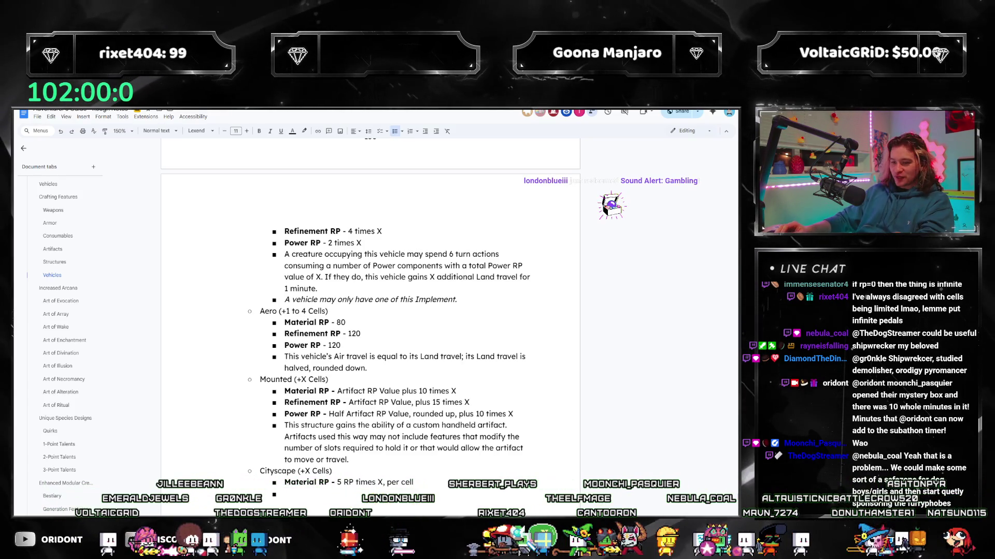
{"action": "left_click_drag", "start_coordinate": [411, 482], "coordinate": [342, 483]}
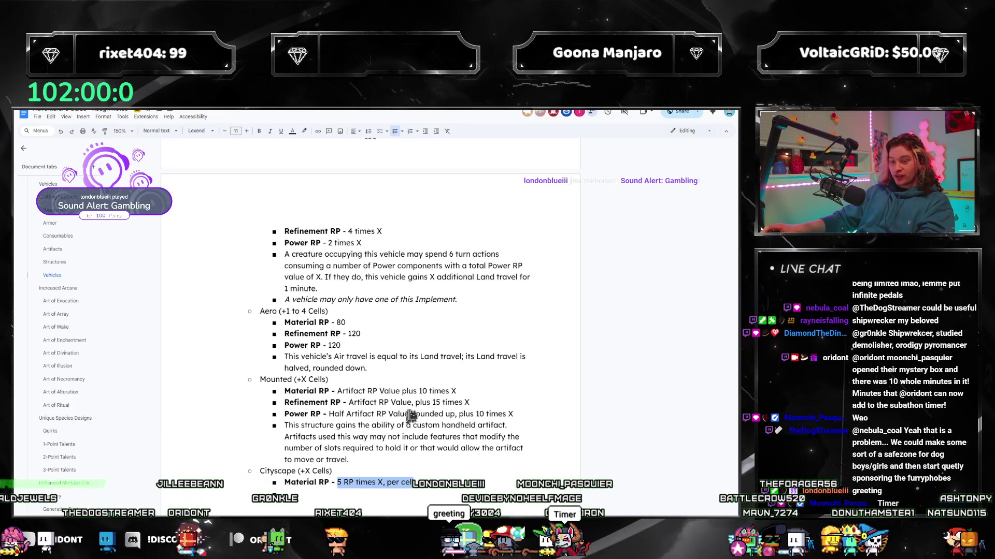
- Change Mounted to plus 3, plus 5 and plus 3 times X per cell for Material, Refinement and Power
{"action": "left_click", "coordinate": [414, 483]}
{"action": "key", "text": "Return"}
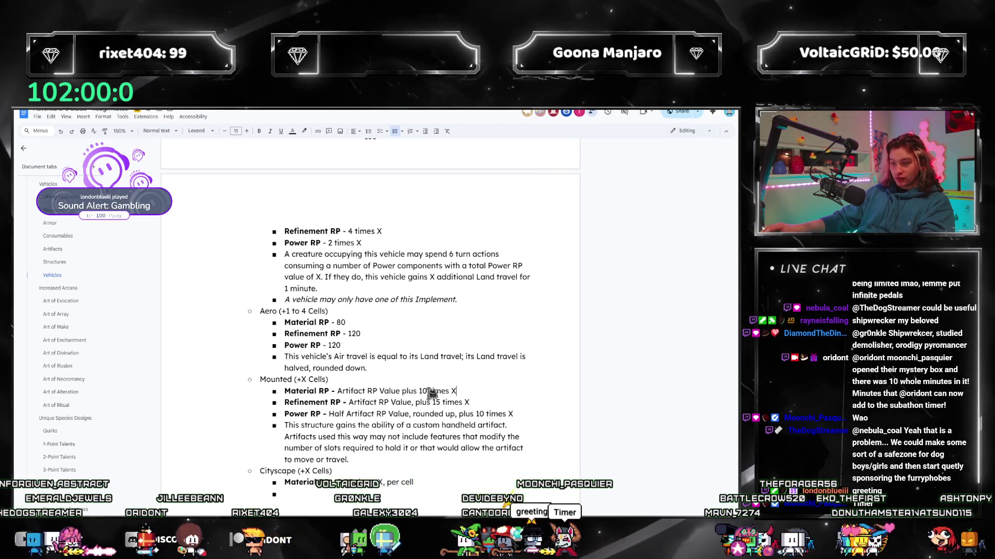
{"action": "double_click", "coordinate": [424, 392]}
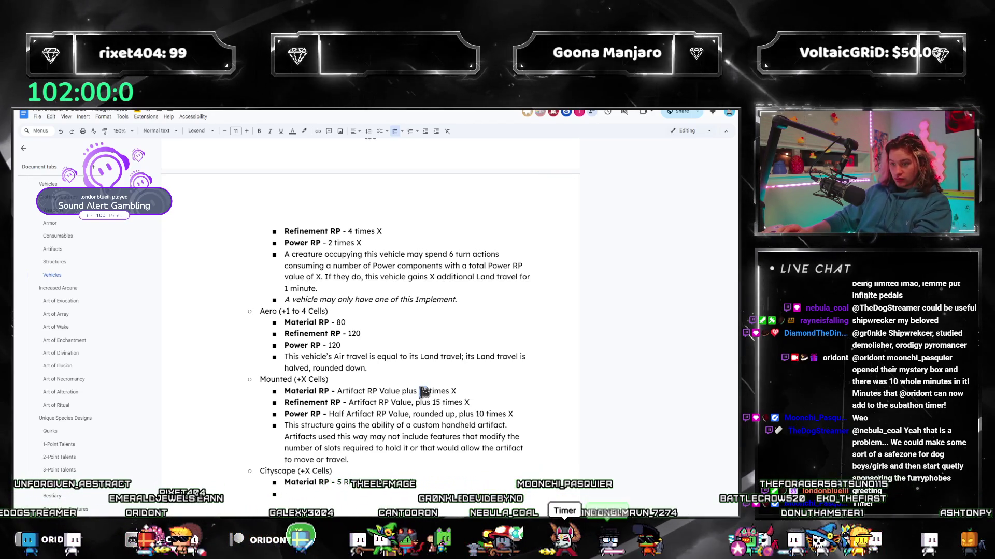
{"action": "type", "text": "5"}
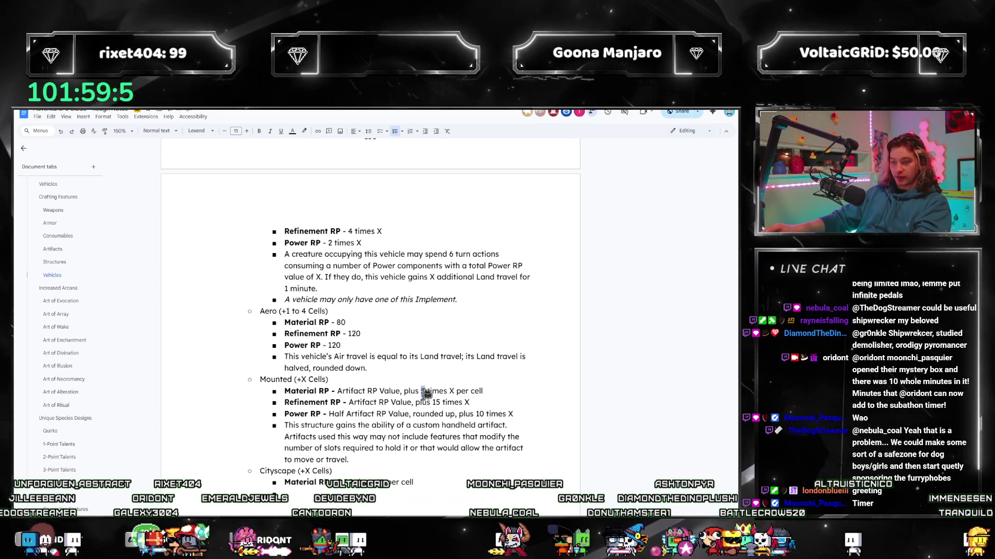
{"action": "type", "text": "2"}
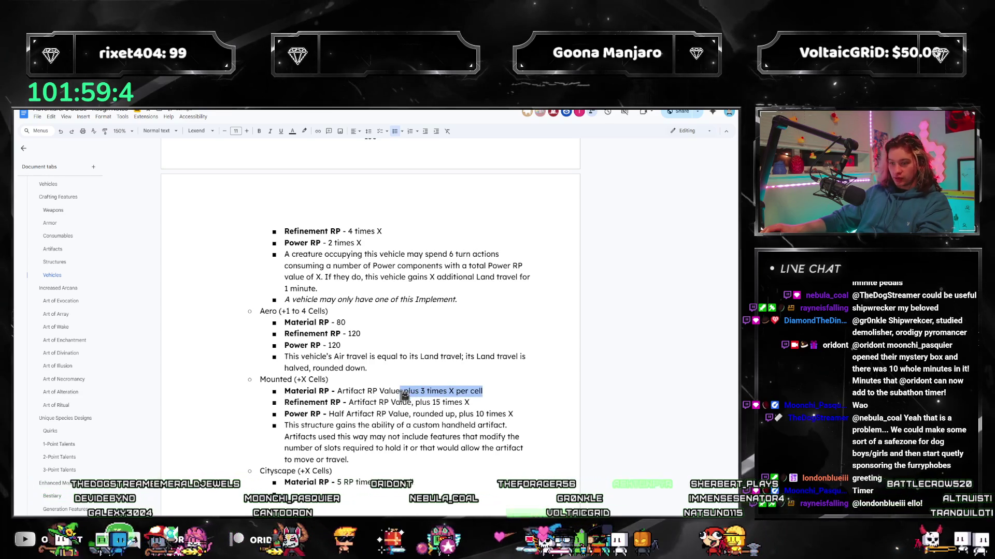
{"action": "left_click_drag", "start_coordinate": [469, 403], "coordinate": [418, 401]}
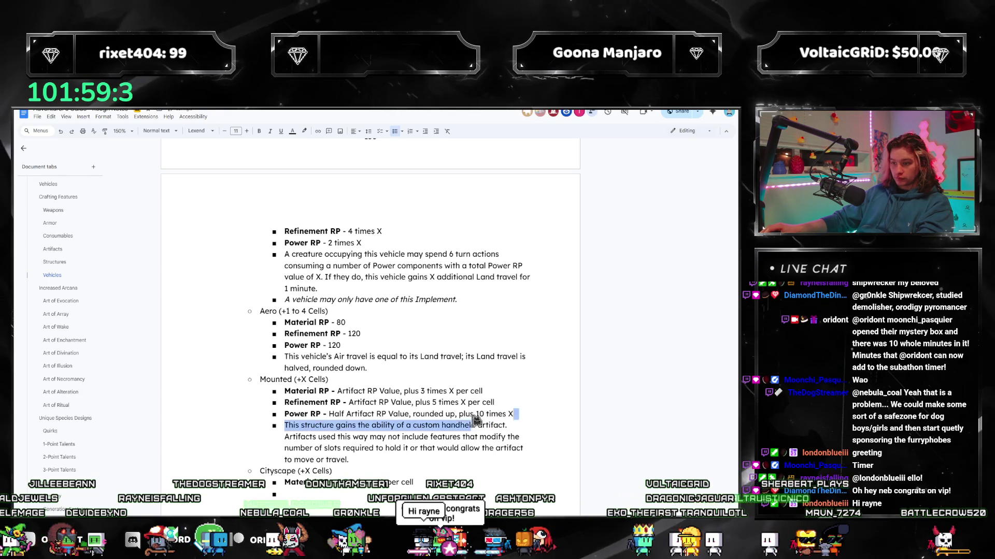
{"action": "type", "text": "3 times X per cell"}
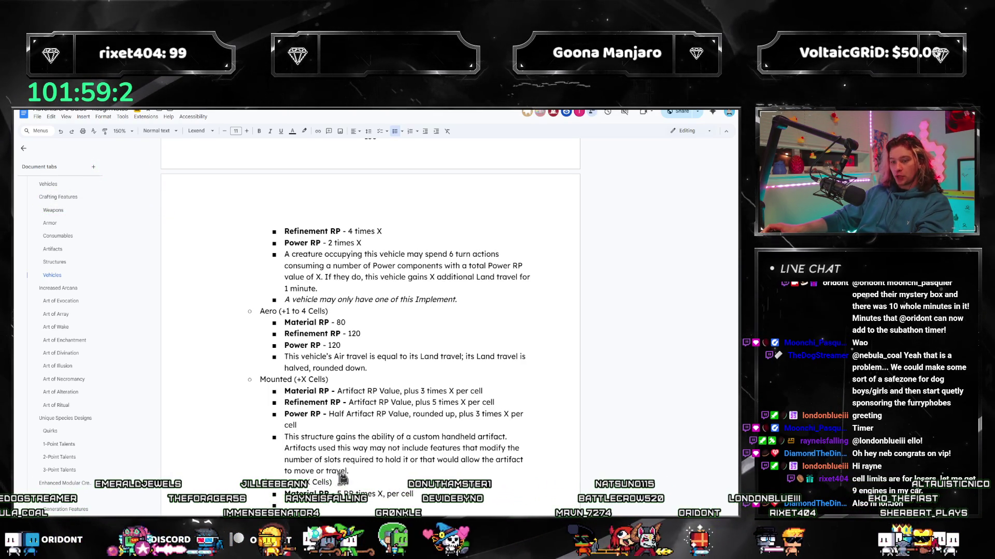
{"action": "scroll", "coordinate": [343, 477], "scroll_direction": "up", "scroll_amount": 5}
{"action": "scroll", "coordinate": [343, 466], "scroll_direction": "up", "scroll_amount": 5}
{"action": "scroll", "coordinate": [326, 459], "scroll_direction": "up", "scroll_amount": 5}
{"action": "scroll", "coordinate": [294, 450], "scroll_direction": "up", "scroll_amount": 5}
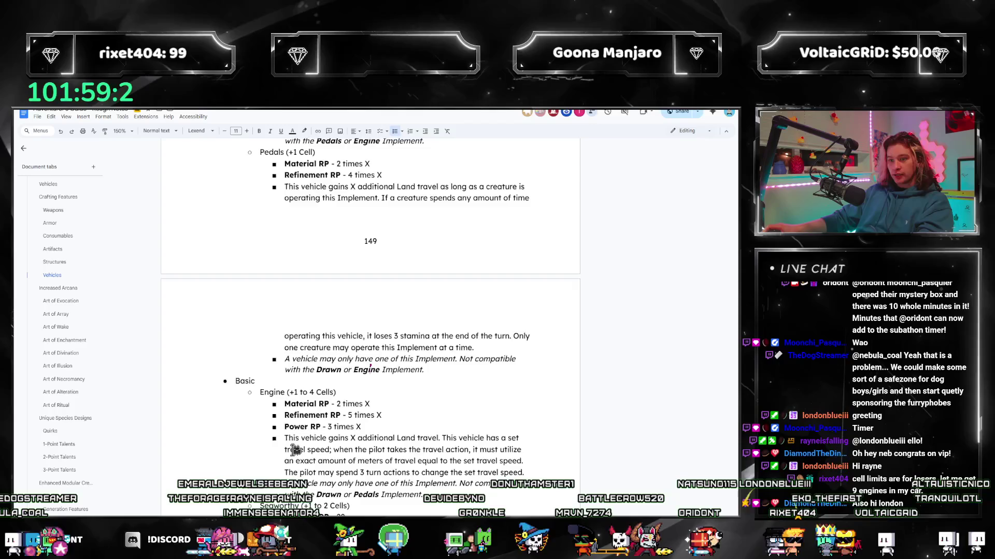
{"action": "scroll", "coordinate": [295, 450], "scroll_direction": "up", "scroll_amount": 5}
{"action": "scroll", "coordinate": [294, 450], "scroll_direction": "up", "scroll_amount": 5}
{"action": "scroll", "coordinate": [297, 455], "scroll_direction": "up", "scroll_amount": 5}
{"action": "scroll", "coordinate": [299, 458], "scroll_direction": "up", "scroll_amount": 3}
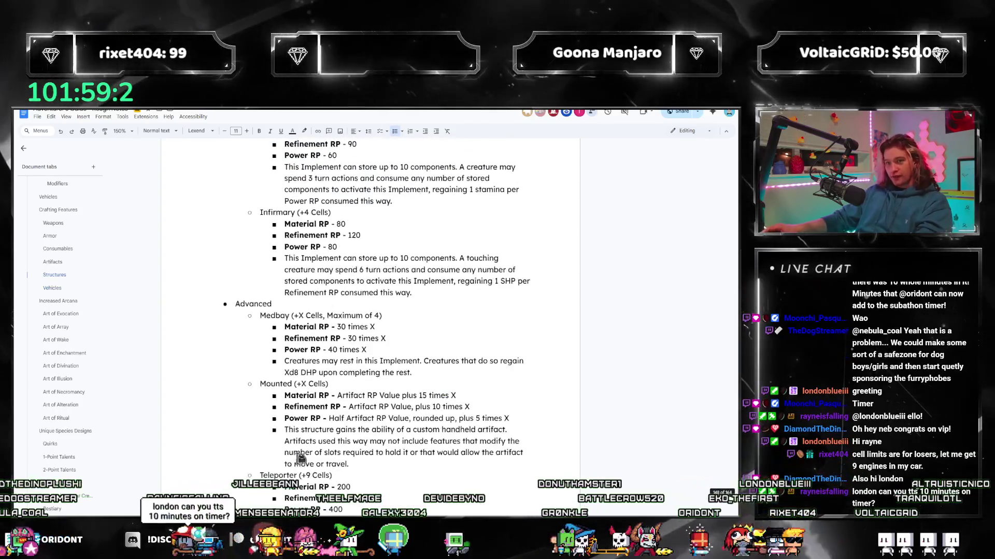
{"action": "scroll", "coordinate": [300, 459], "scroll_direction": "up", "scroll_amount": 2}
{"action": "scroll", "coordinate": [311, 455], "scroll_direction": "down", "scroll_amount": 3}
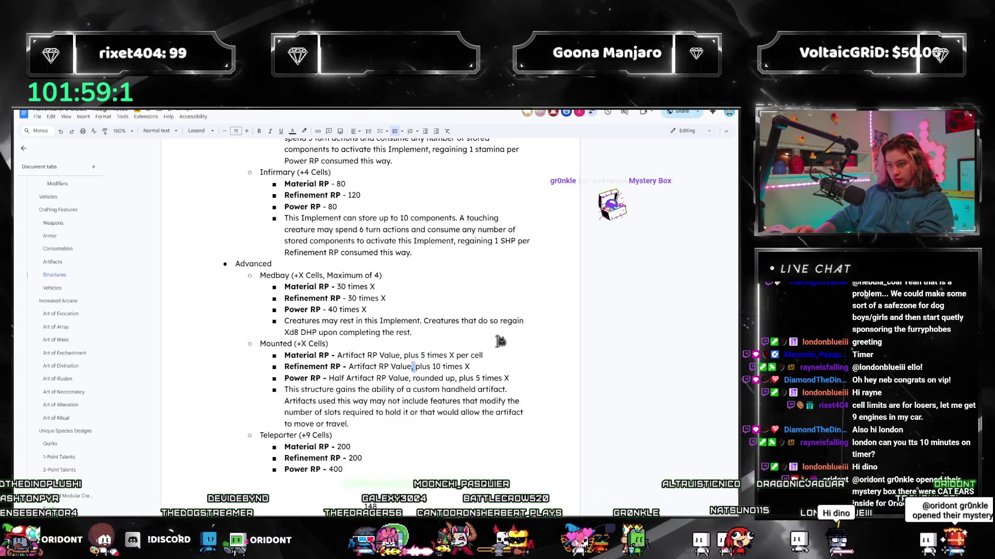
{"action": "left_click_drag", "start_coordinate": [470, 367], "coordinate": [415, 367]}
{"action": "type", "text": "plus 3 times X per cell"}
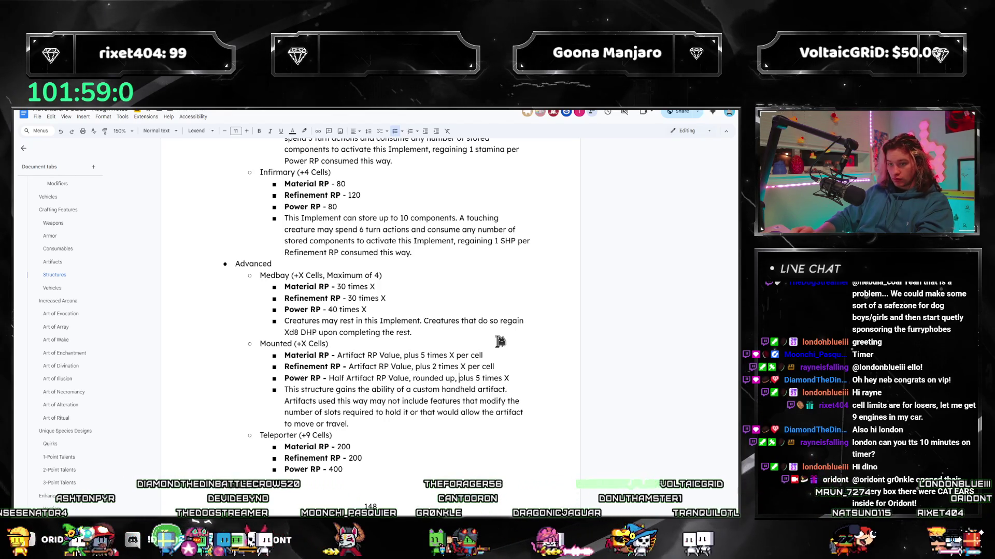
{"action": "type", "text": "plus 3 times X per cell"}
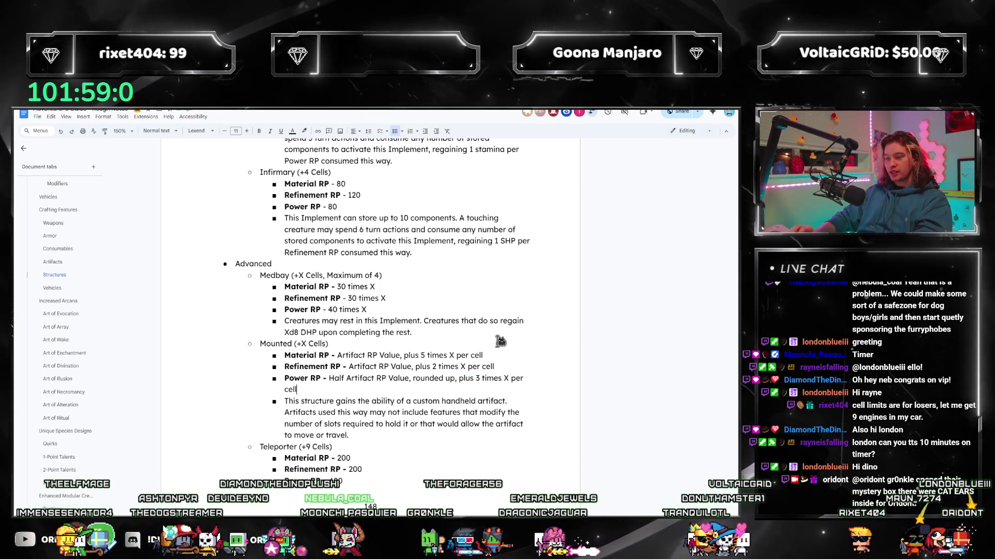
{"action": "key", "text": "BackSpace"}
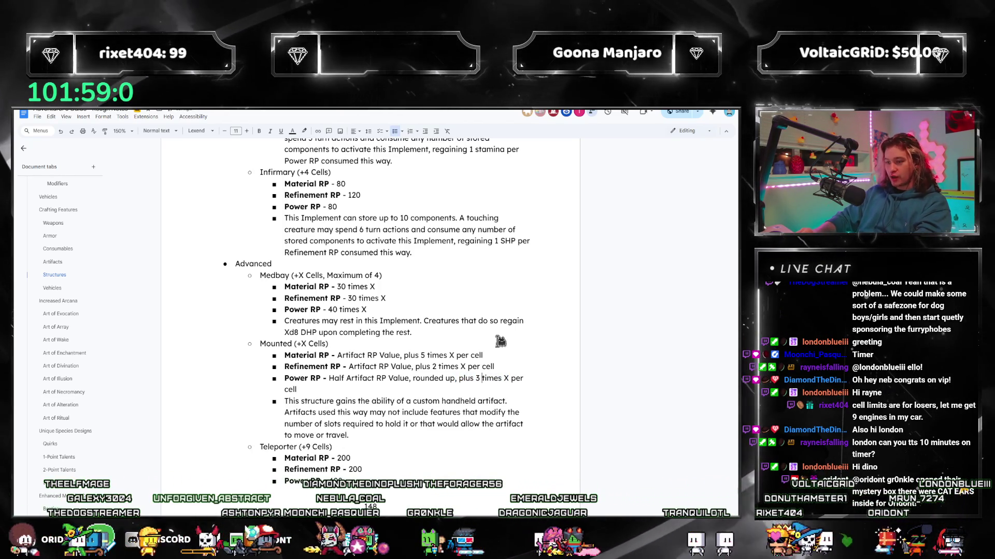
{"action": "type", "text": "2"}
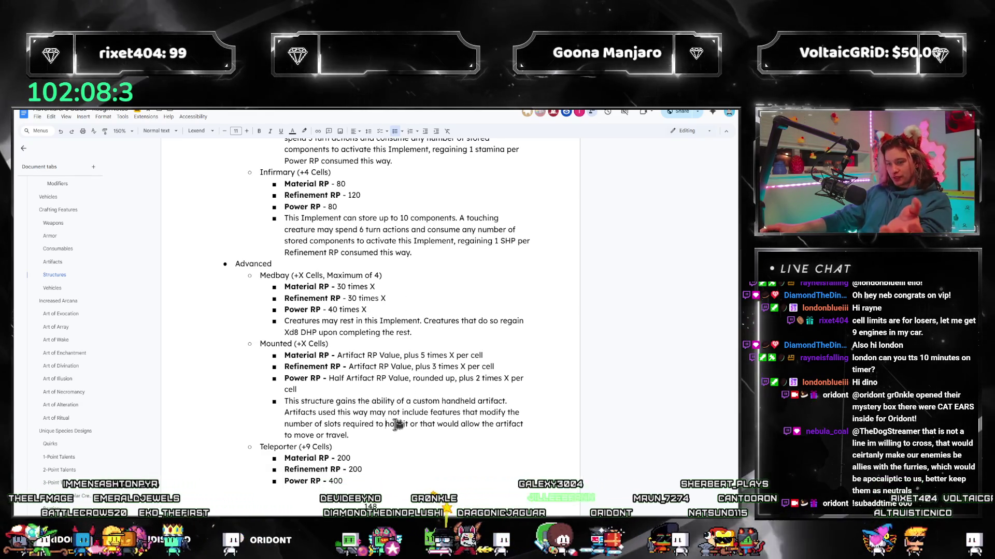
{"action": "left_click_drag", "start_coordinate": [285, 401], "coordinate": [439, 401]}
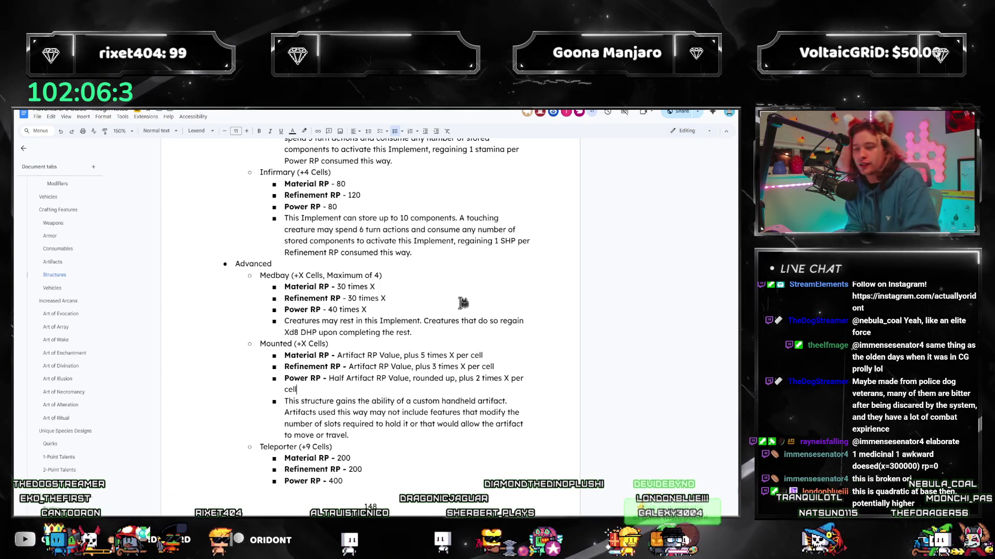
{"action": "scroll", "coordinate": [398, 320], "scroll_direction": "down", "scroll_amount": 3}
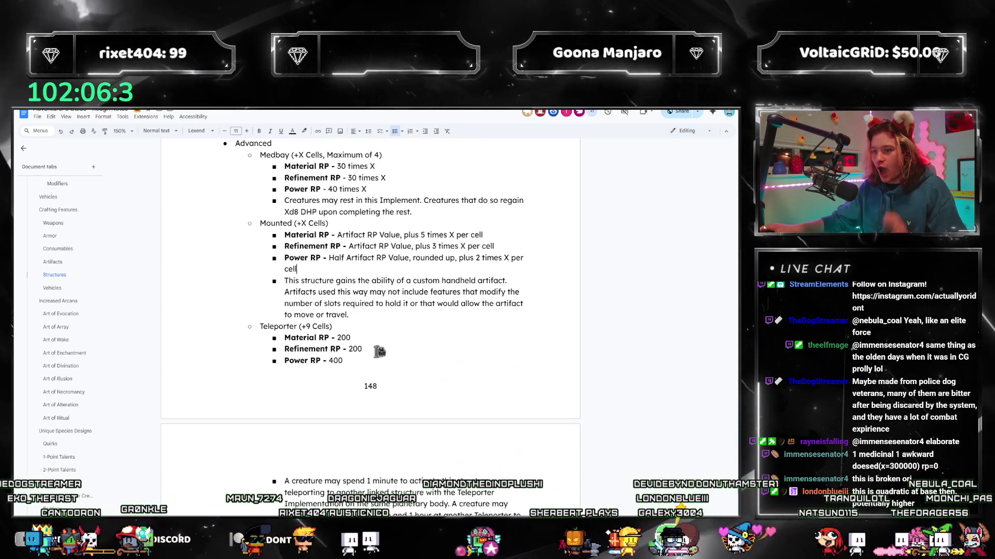
{"action": "scroll", "coordinate": [410, 262], "scroll_direction": "down", "scroll_amount": 1}
- Mark the three Mounted structure RP lines, then move to the end of the Mounted vehicle rule
{"action": "mouse_move", "coordinate": [409, 267]}
{"action": "left_mouse_down"}
{"action": "mouse_move", "coordinate": [318, 247]}
{"action": "mouse_move", "coordinate": [335, 235]}
{"action": "left_mouse_up"}
{"action": "left_click", "coordinate": [328, 268]}
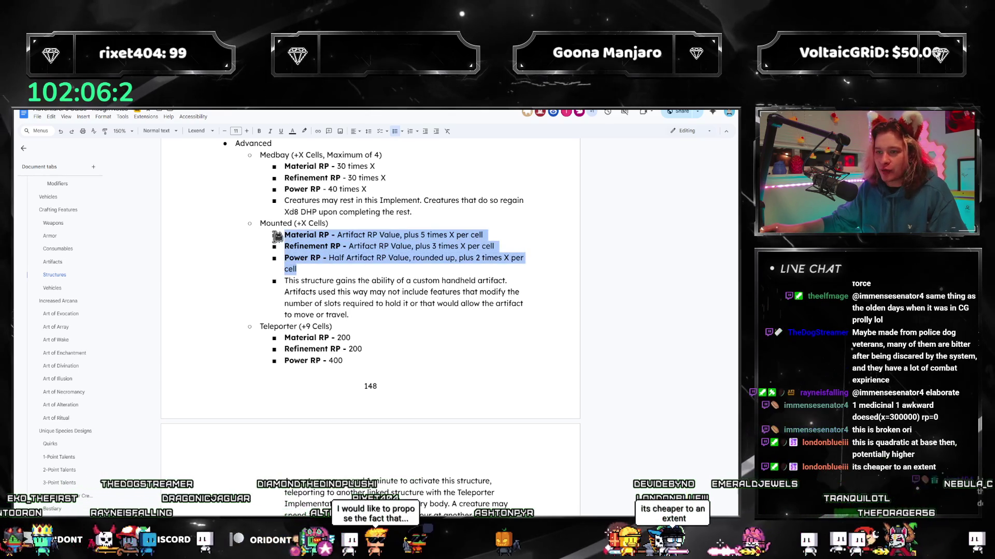
{"action": "left_click", "coordinate": [336, 273]}
{"action": "scroll", "coordinate": [360, 284], "scroll_direction": "down", "scroll_amount": 2}
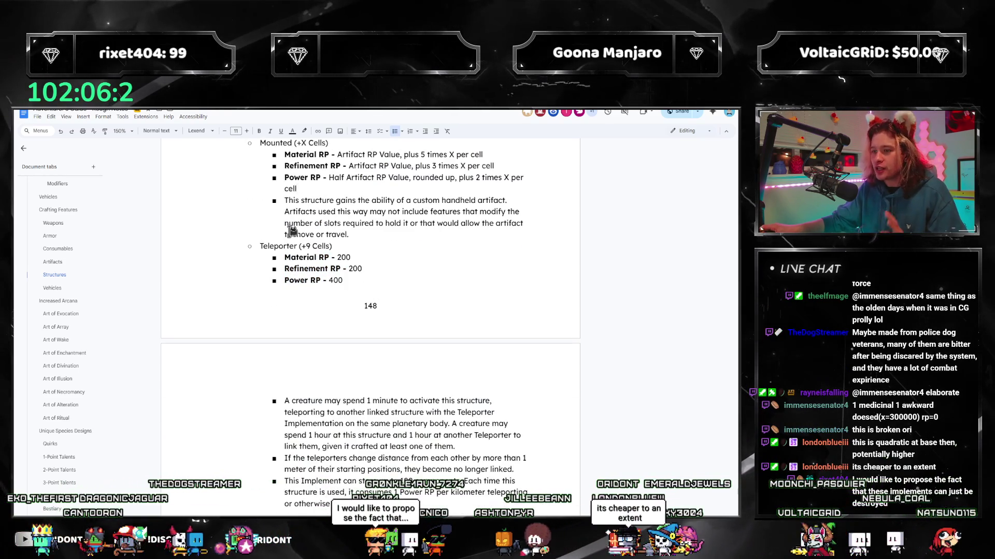
{"action": "scroll", "coordinate": [350, 311], "scroll_direction": "up", "scroll_amount": 3}
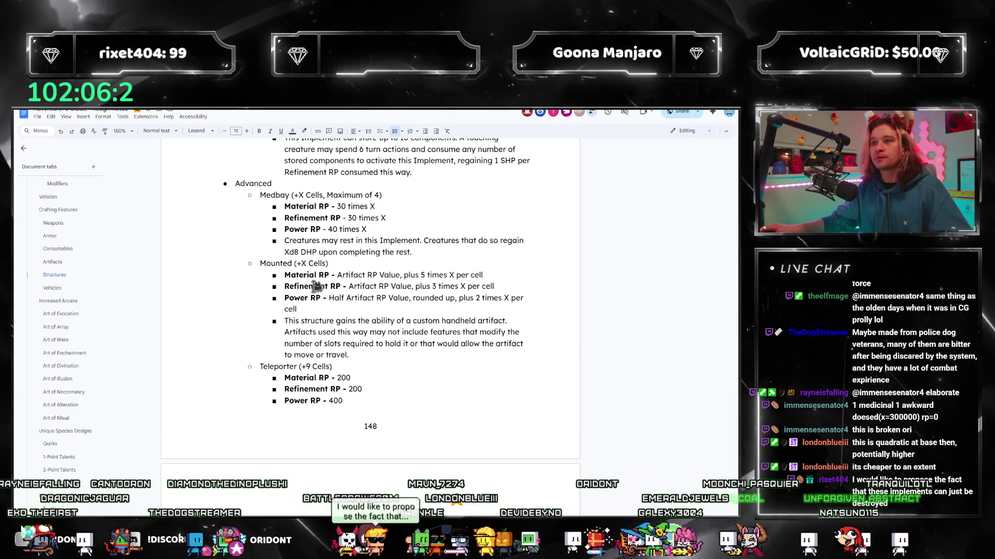
{"action": "scroll", "coordinate": [312, 303], "scroll_direction": "down", "scroll_amount": 2}
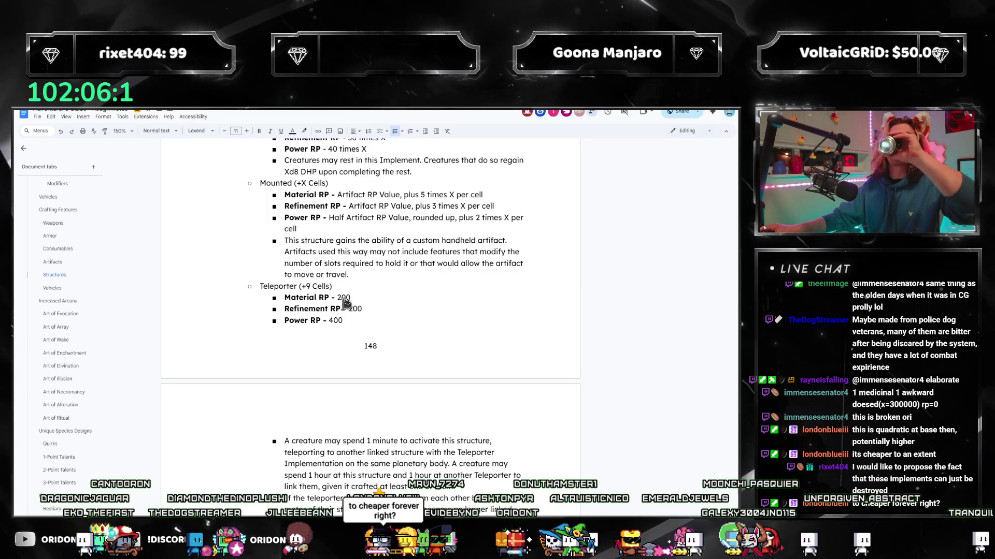
{"action": "scroll", "coordinate": [345, 307], "scroll_direction": "down", "scroll_amount": 1}
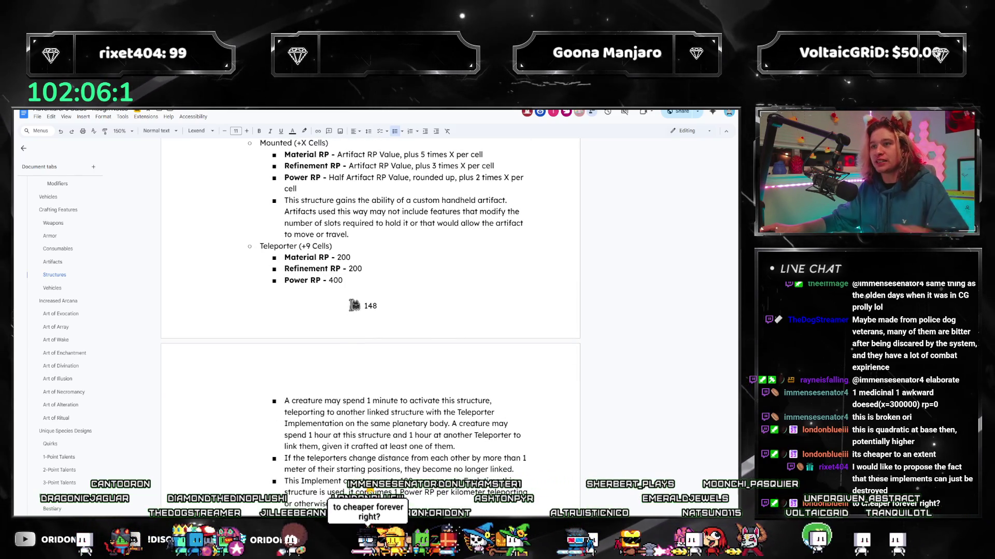
{"action": "scroll", "coordinate": [355, 303], "scroll_direction": "down", "scroll_amount": 5}
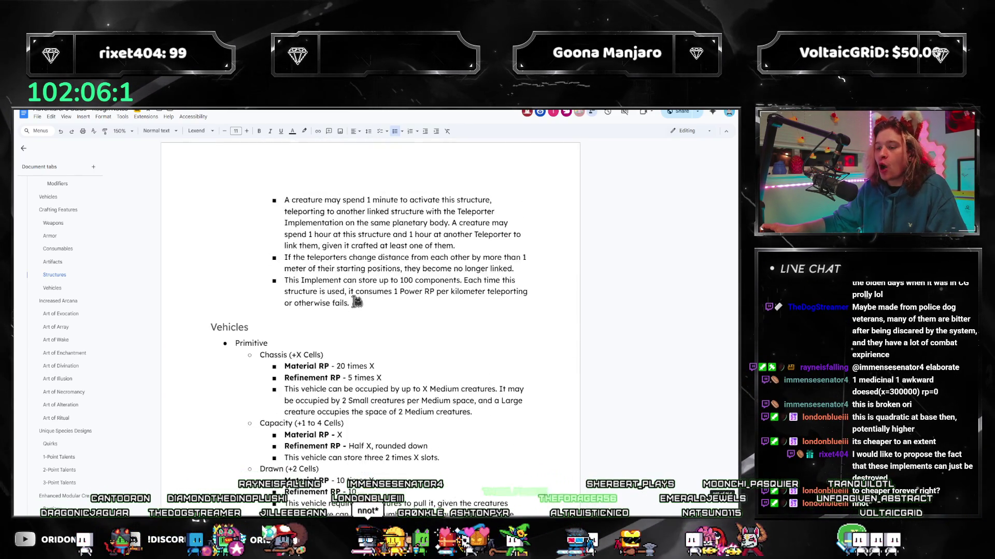
{"action": "scroll", "coordinate": [354, 302], "scroll_direction": "down", "scroll_amount": 5}
{"action": "scroll", "coordinate": [355, 302], "scroll_direction": "down", "scroll_amount": 5}
{"action": "scroll", "coordinate": [355, 303], "scroll_direction": "down", "scroll_amount": 2}
{"action": "scroll", "coordinate": [359, 297], "scroll_direction": "down", "scroll_amount": 4}
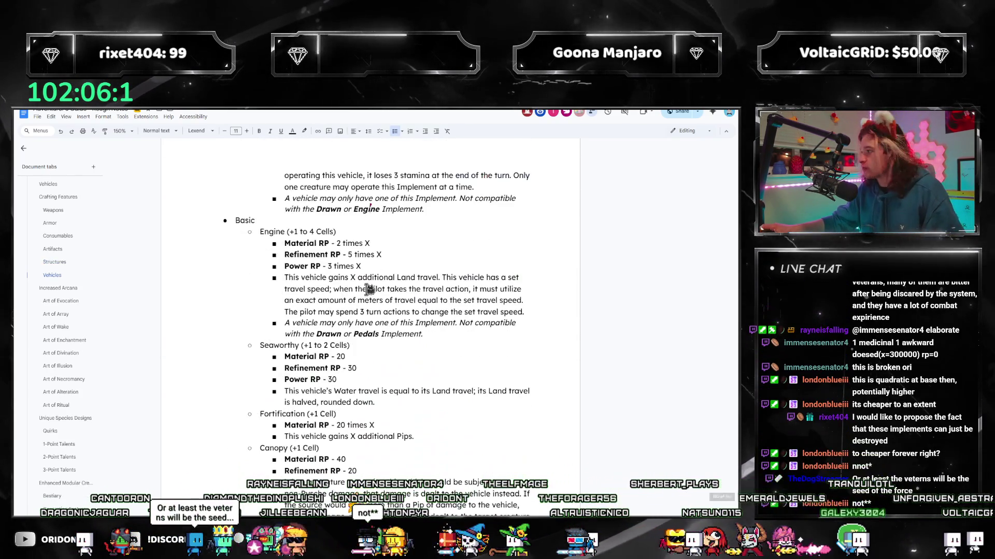
{"action": "scroll", "coordinate": [360, 298], "scroll_direction": "down", "scroll_amount": 5}
{"action": "scroll", "coordinate": [360, 297], "scroll_direction": "down", "scroll_amount": 5}
{"action": "scroll", "coordinate": [347, 309], "scroll_direction": "down", "scroll_amount": 3}
{"action": "scroll", "coordinate": [348, 308], "scroll_direction": "down", "scroll_amount": 3}
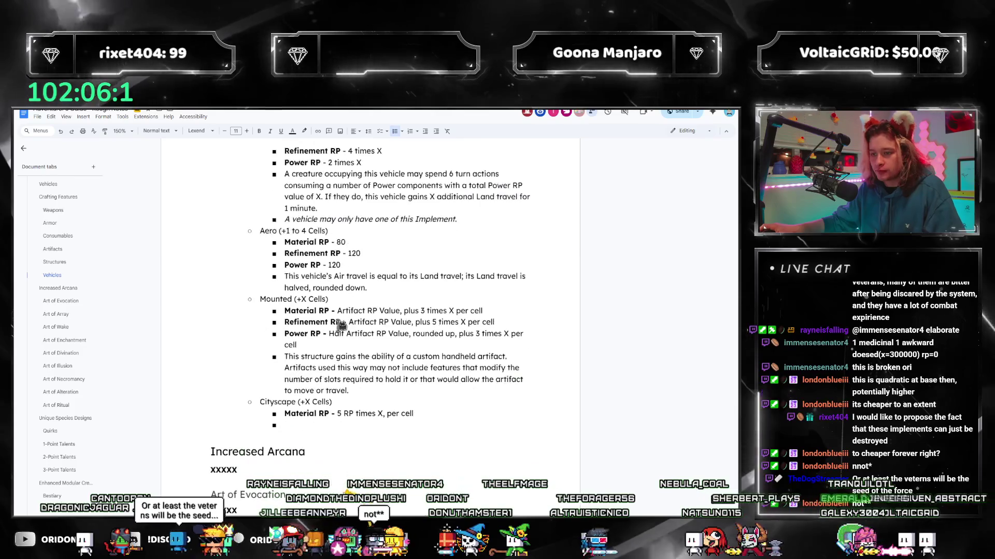
{"action": "left_click", "coordinate": [384, 394]}
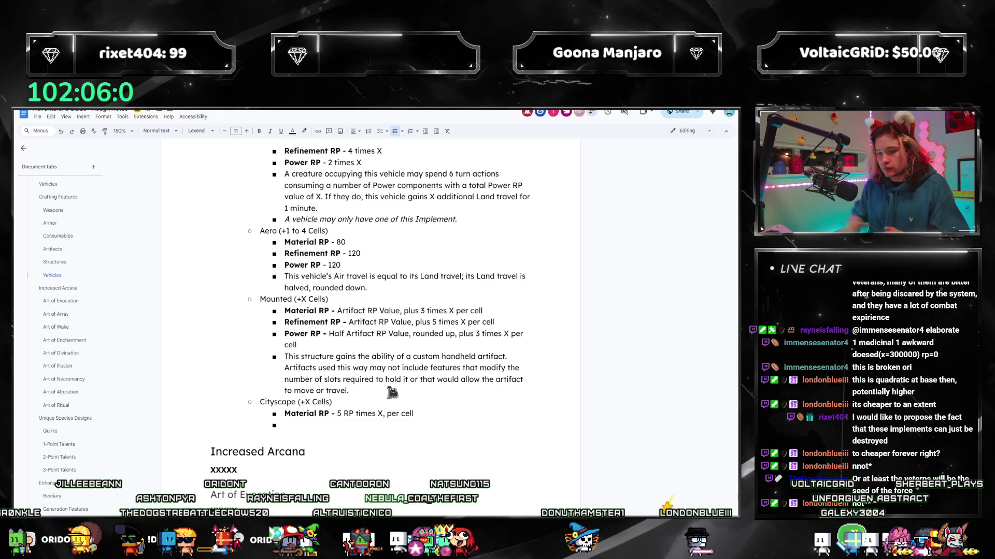
- Add Cityscape's 'Refinement RP - 2 RP time X, per cell' and reword the limit to 'The sum of all attached structures' capped at 4×X cells
{"action": "double_click", "coordinate": [346, 417]}
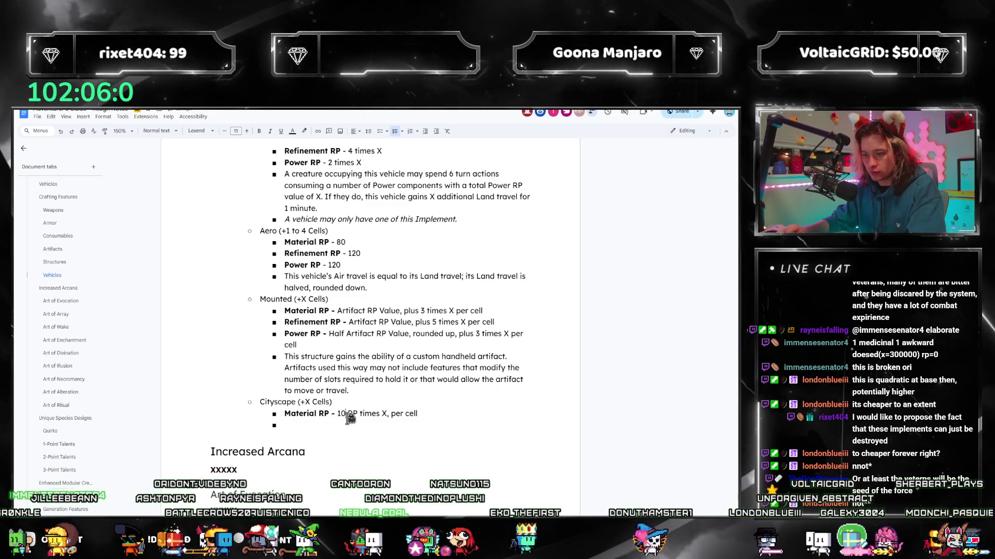
{"action": "type", "text": "10"}
{"action": "left_click", "coordinate": [426, 427]}
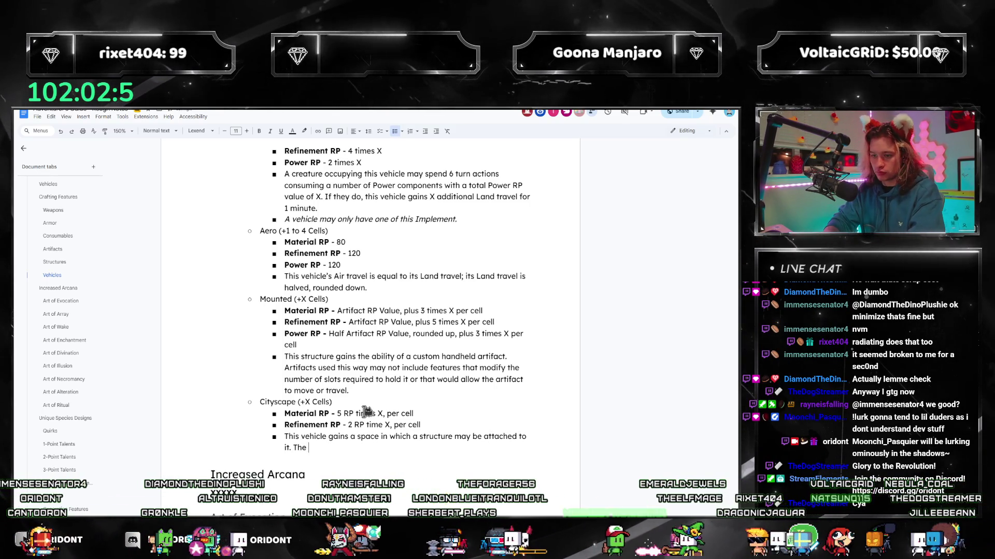
{"action": "type", "text": "it. The structure cannot take up more than X "}
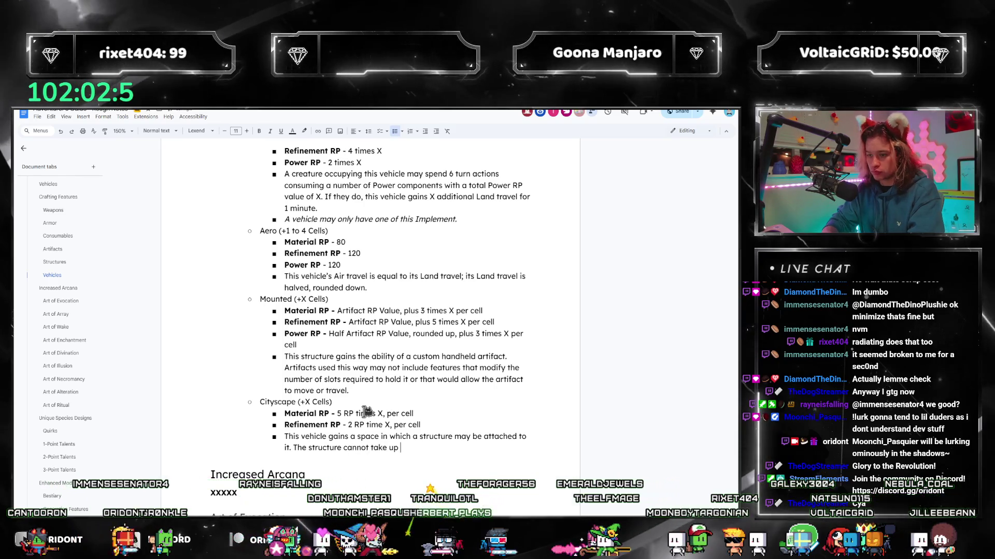
{"action": "type", "text": "cells."}
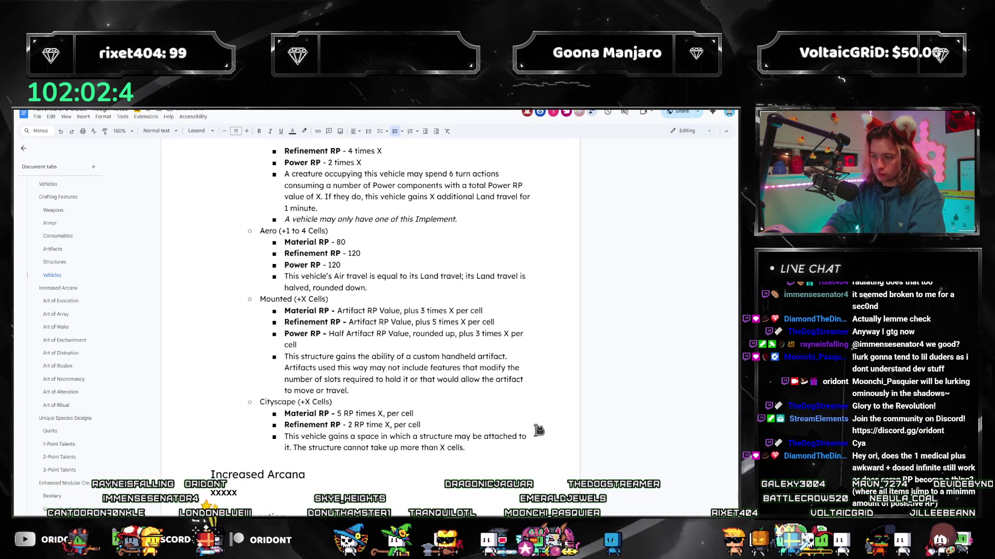
{"action": "type", "text": "4 times"}
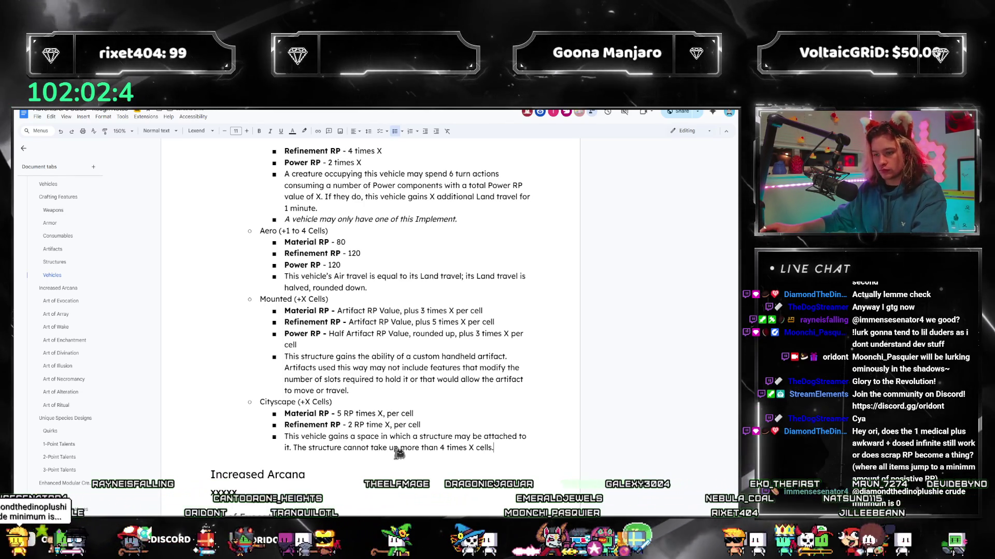
{"action": "double_click", "coordinate": [299, 449]}
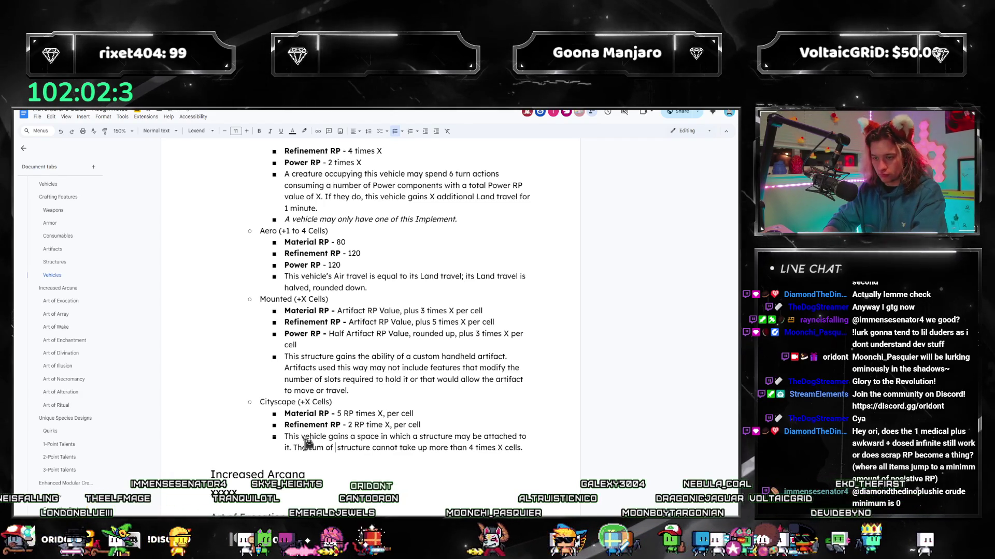
{"action": "type", "text": "of all attached "}
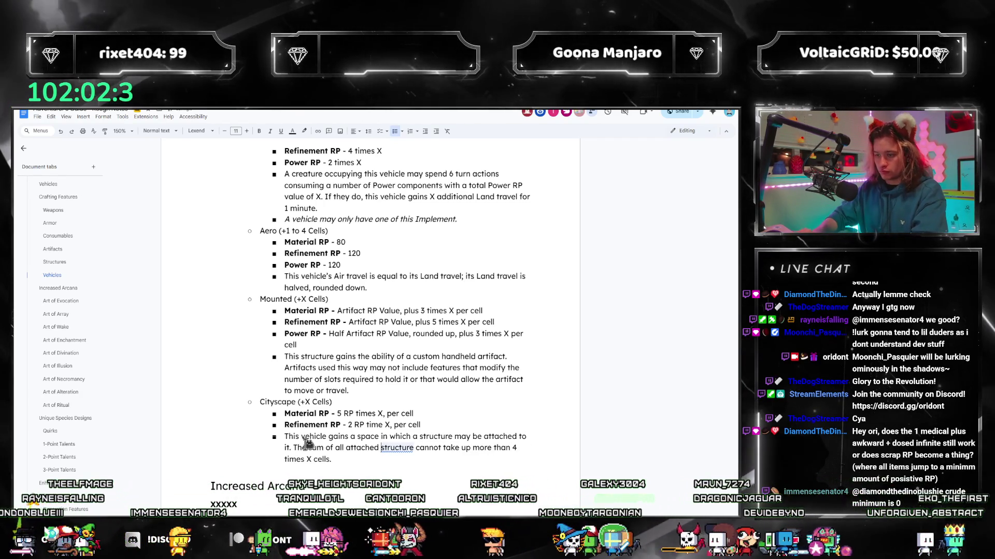
{"action": "type", "text": "s"}
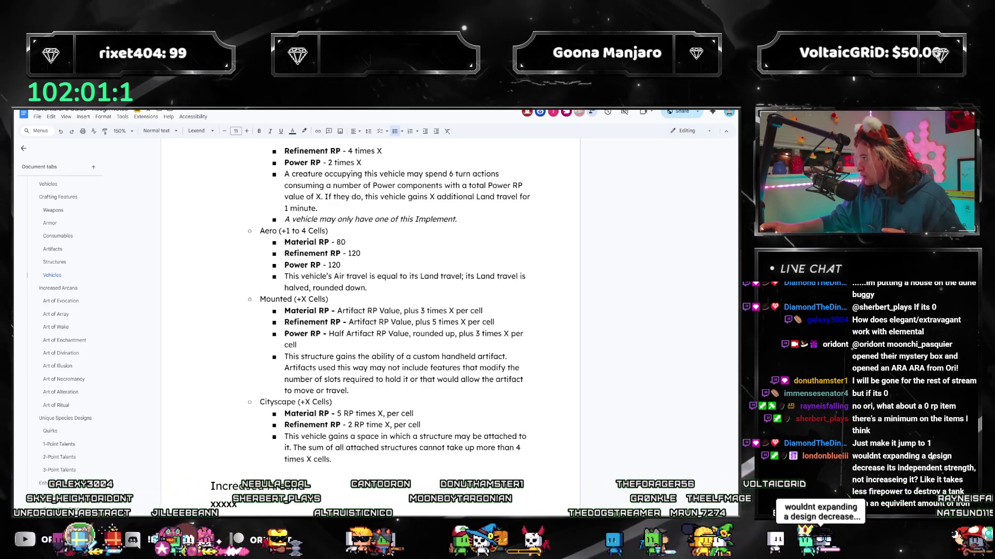
- Check the Individual Artifice section in the published PDF rulebook, then return to the draft's Vehicles entries
{"action": "key", "text": "alt+Tab"}
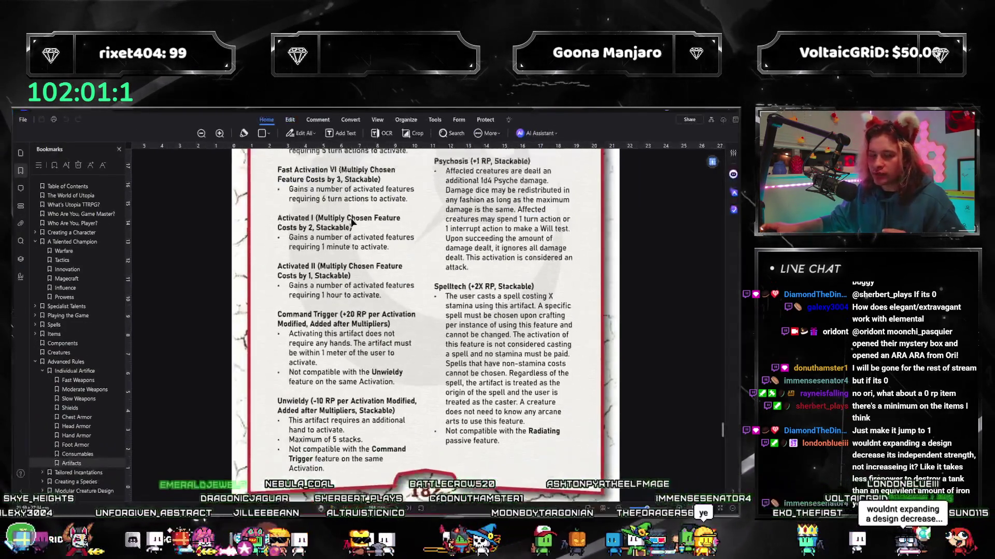
{"action": "scroll", "coordinate": [351, 221], "scroll_direction": "up", "scroll_amount": 5}
{"action": "left_click", "coordinate": [75, 371]}
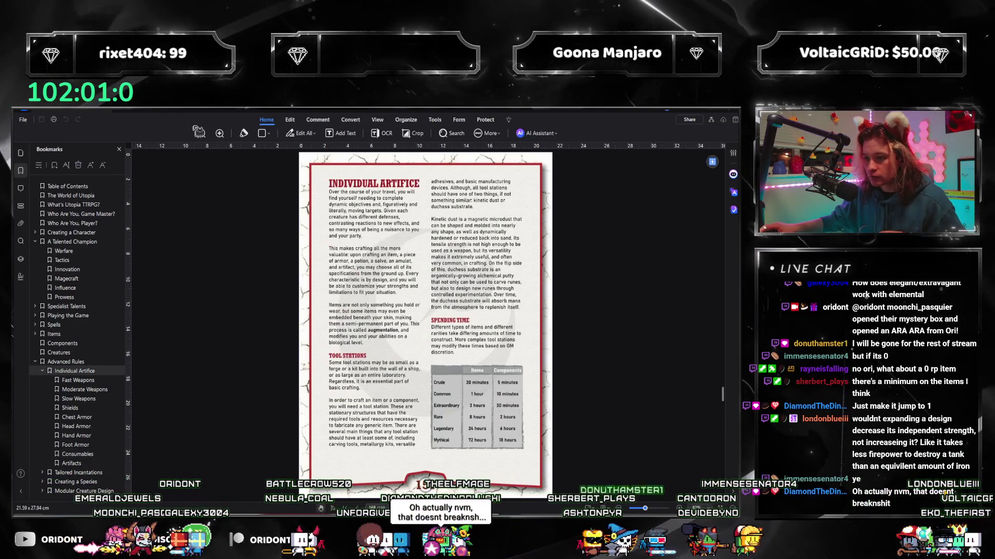
{"action": "scroll", "coordinate": [466, 272], "scroll_direction": "up", "scroll_amount": 3}
{"action": "scroll", "coordinate": [533, 250], "scroll_direction": "up", "scroll_amount": 2}
{"action": "scroll", "coordinate": [533, 250], "scroll_direction": "down", "scroll_amount": 4}
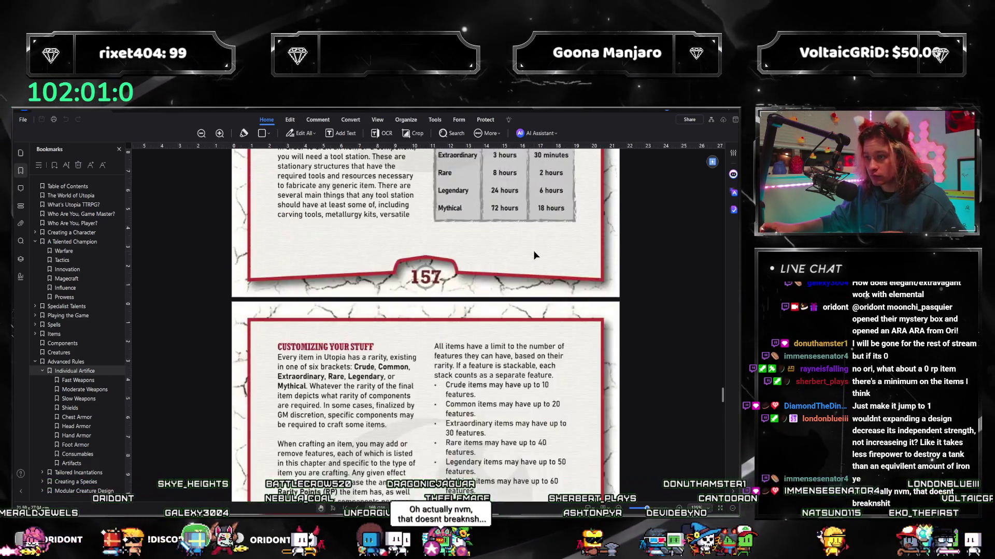
{"action": "scroll", "coordinate": [533, 250], "scroll_direction": "down", "scroll_amount": 4}
{"action": "scroll", "coordinate": [531, 288], "scroll_direction": "up", "scroll_amount": 1}
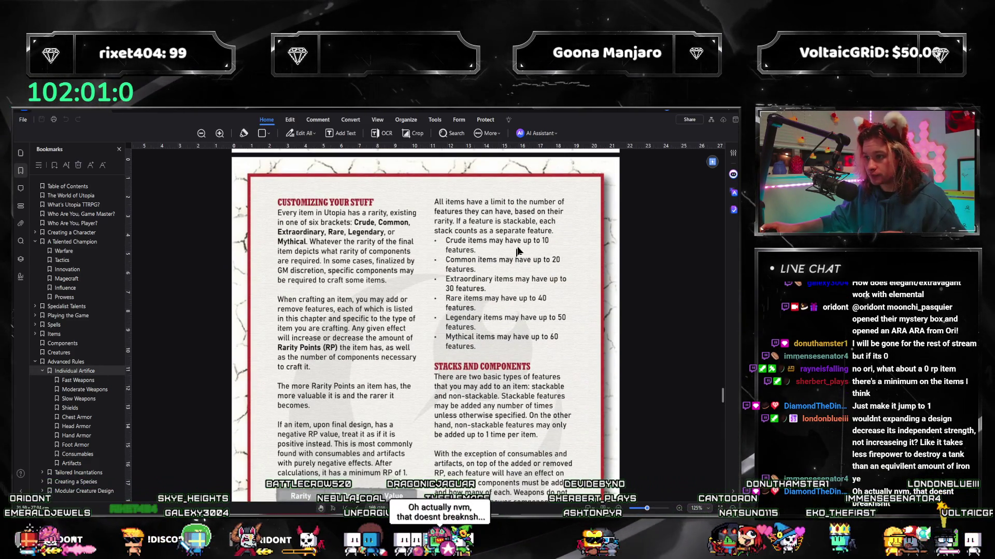
{"action": "scroll", "coordinate": [506, 281], "scroll_direction": "down", "scroll_amount": 3}
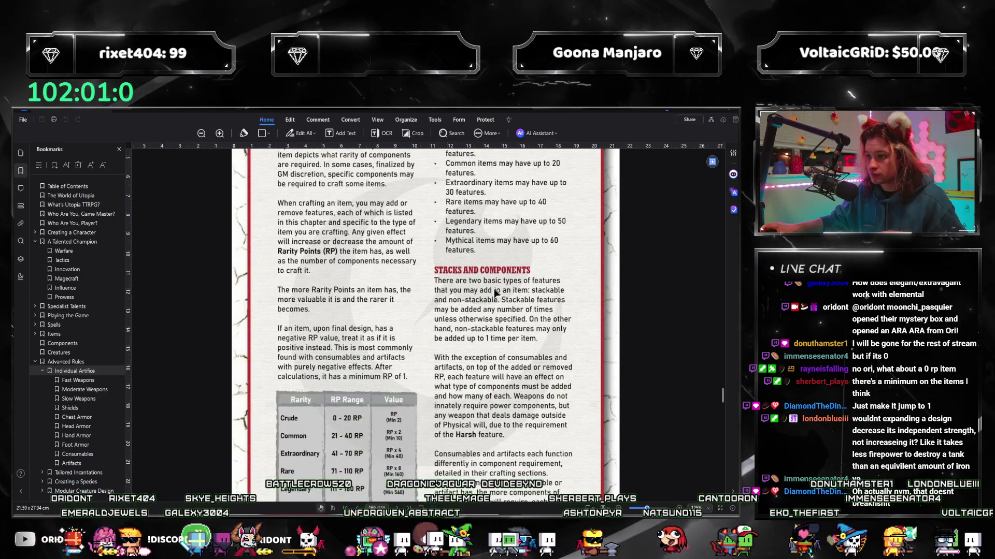
{"action": "scroll", "coordinate": [494, 289], "scroll_direction": "down", "scroll_amount": 2}
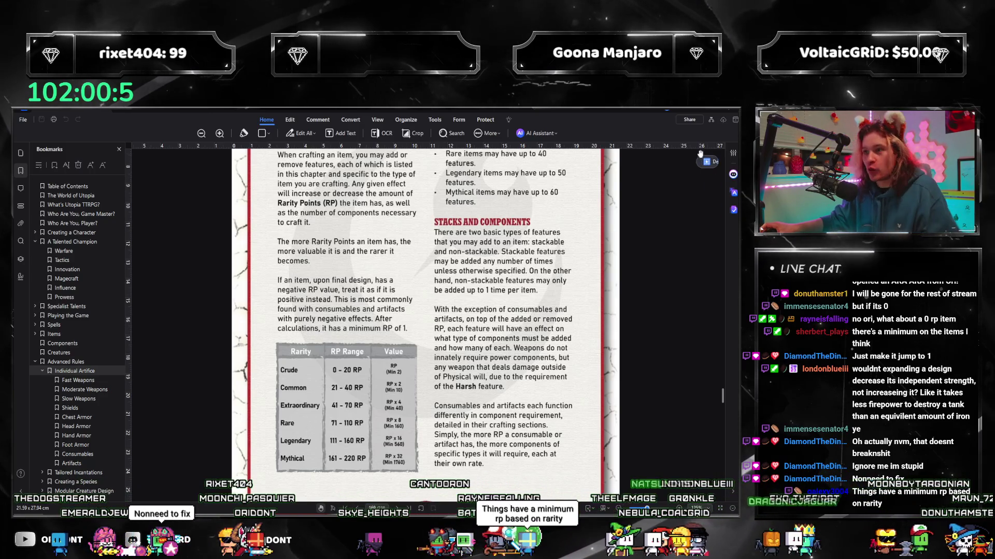
{"action": "key", "text": "alt+Tab"}
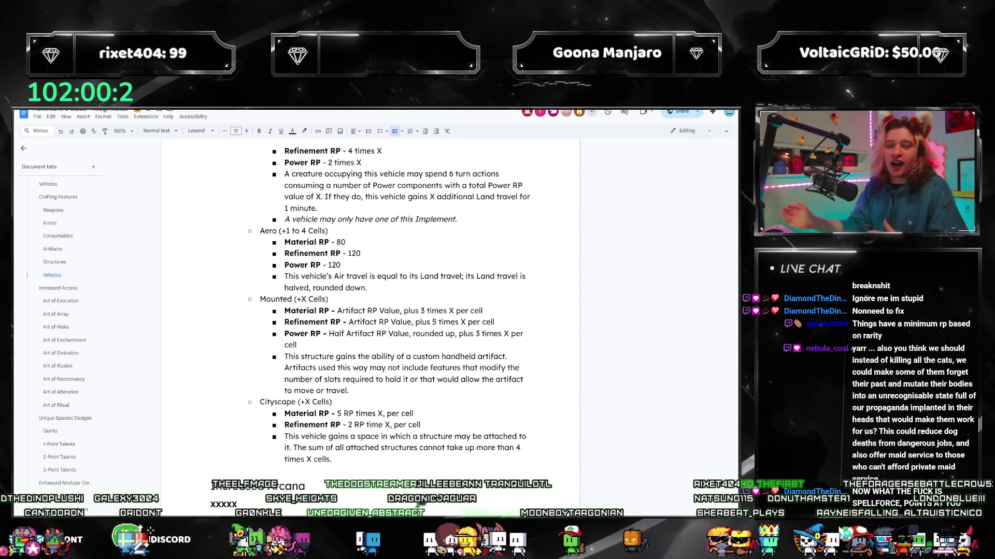
{"action": "left_click", "coordinate": [54, 262]}
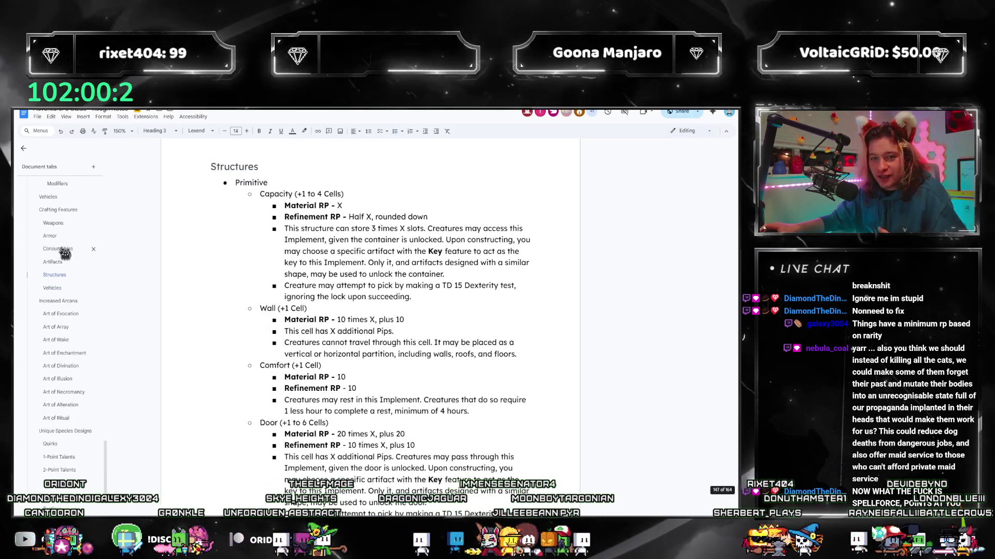
{"action": "left_click", "coordinate": [56, 264]}
{"action": "scroll", "coordinate": [406, 323], "scroll_direction": "down", "scroll_amount": 8}
{"action": "scroll", "coordinate": [406, 322], "scroll_direction": "up", "scroll_amount": 6}
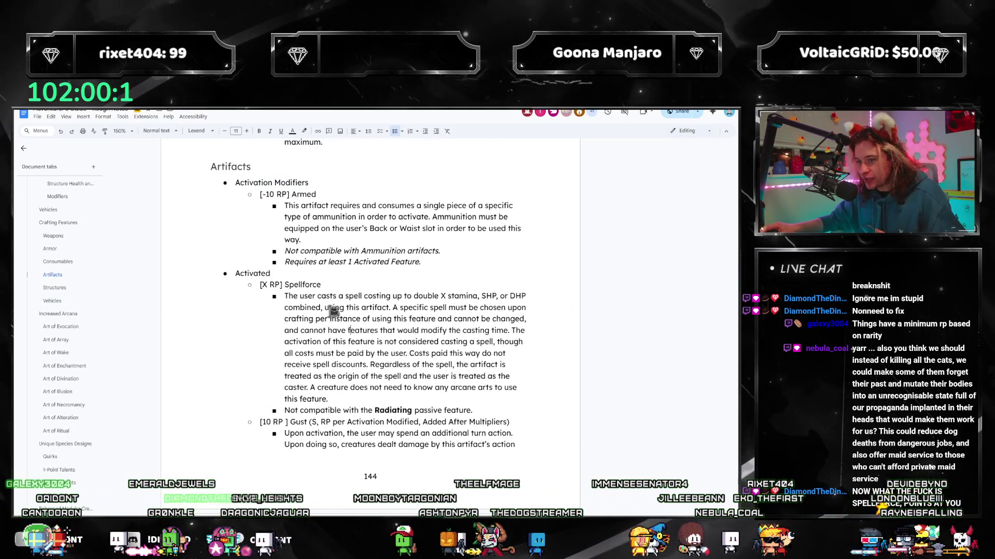
{"action": "left_click", "coordinate": [482, 313]}
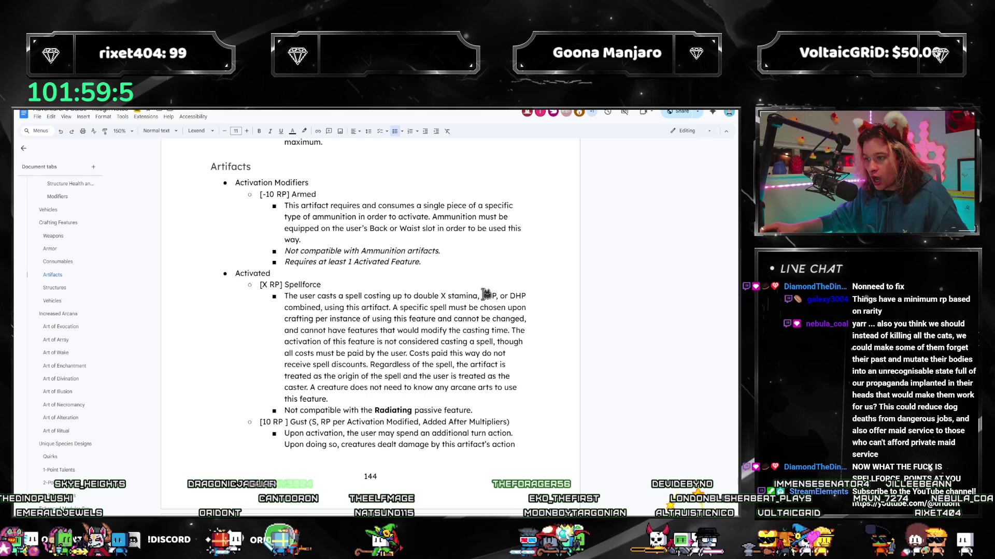
{"action": "left_click", "coordinate": [476, 296]}
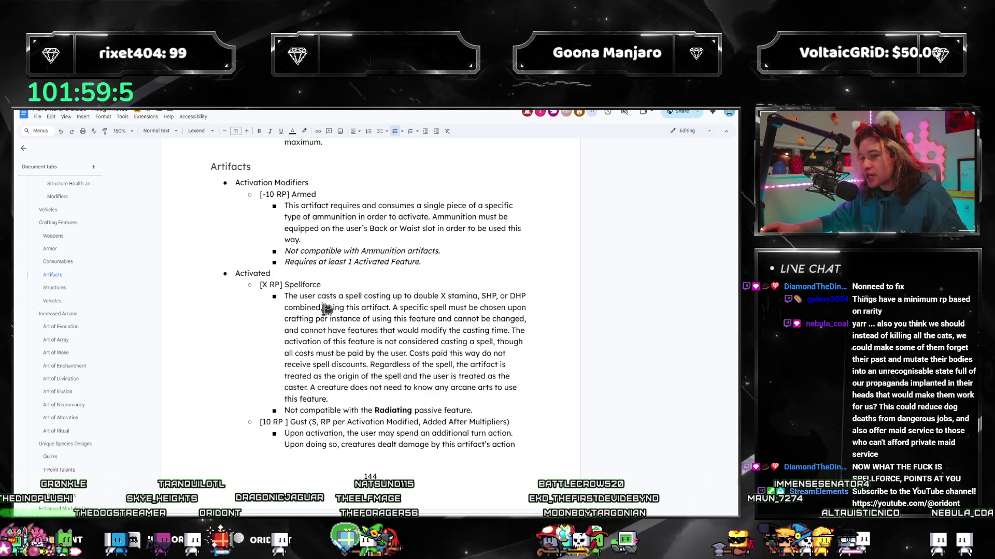
{"action": "left_click_drag", "start_coordinate": [325, 308], "coordinate": [463, 295]}
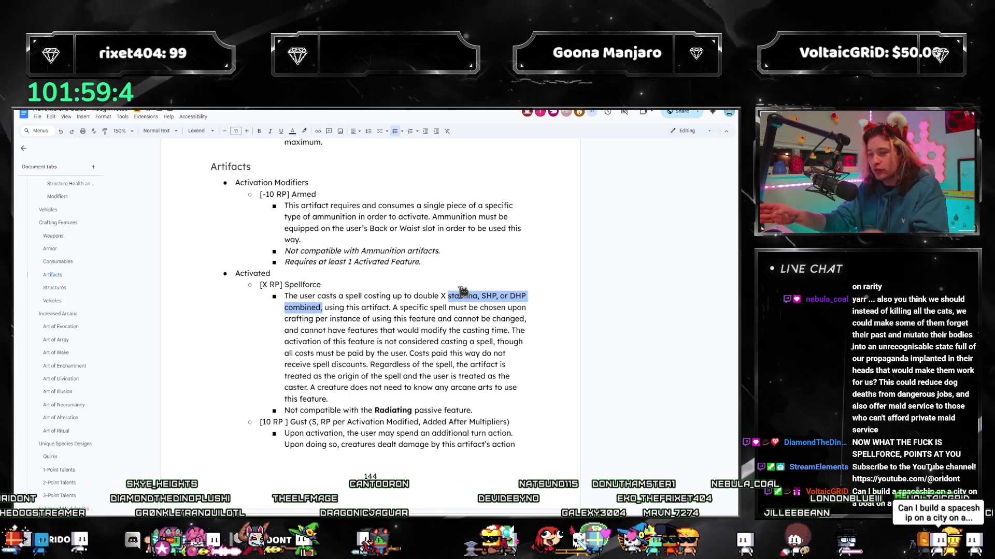
{"action": "left_click_drag", "start_coordinate": [391, 308], "coordinate": [449, 295]}
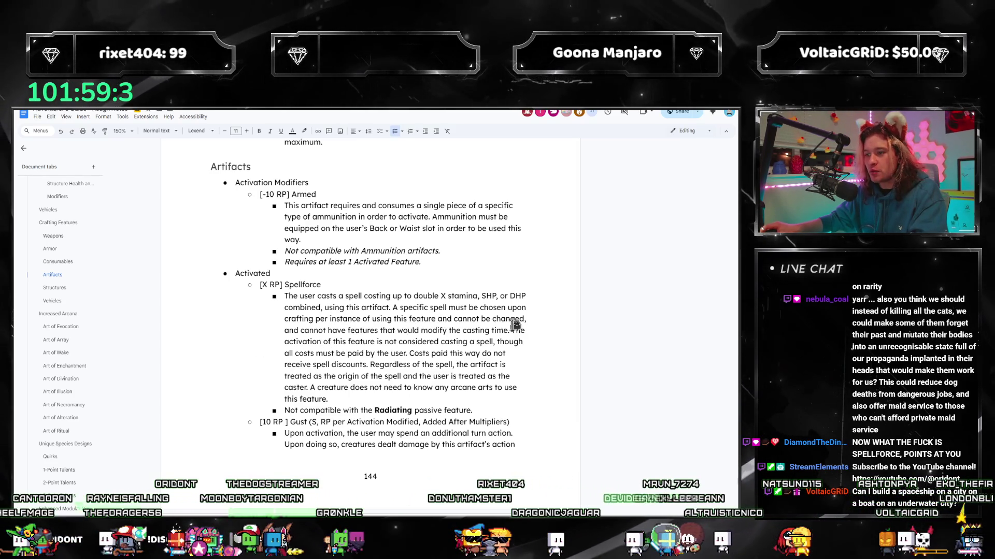
{"action": "left_click_drag", "start_coordinate": [510, 331], "coordinate": [483, 320]}
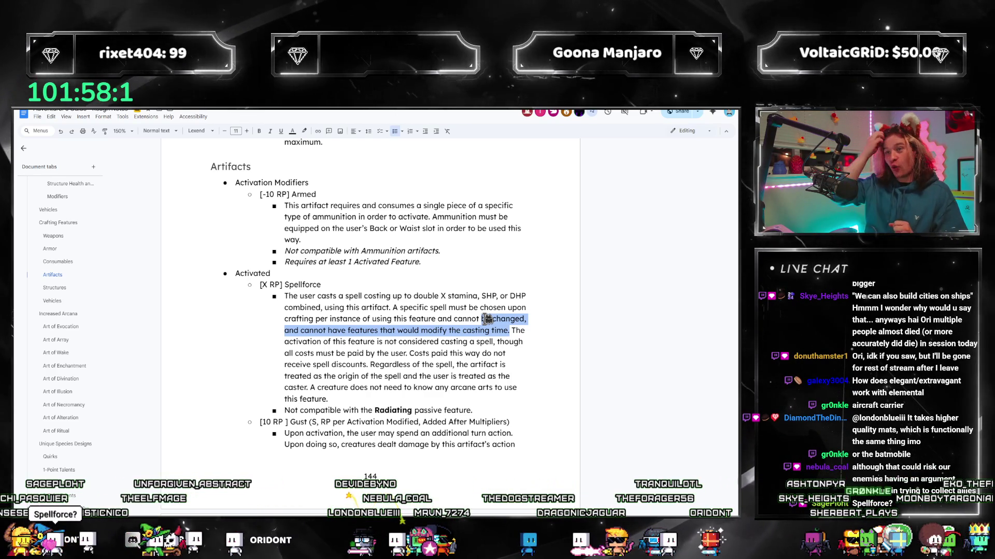
{"action": "left_click", "coordinate": [491, 332]}
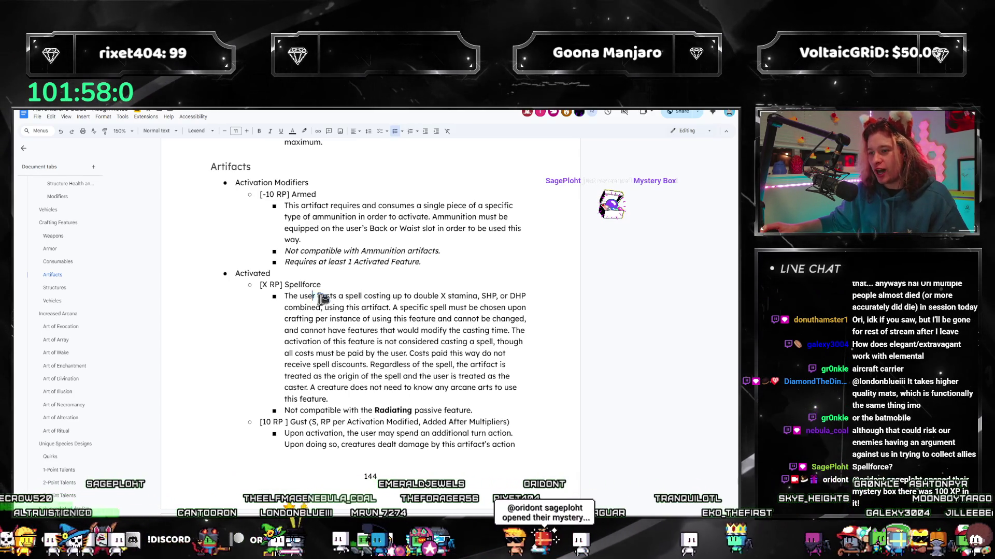
{"action": "left_click_drag", "start_coordinate": [317, 296], "coordinate": [486, 299]}
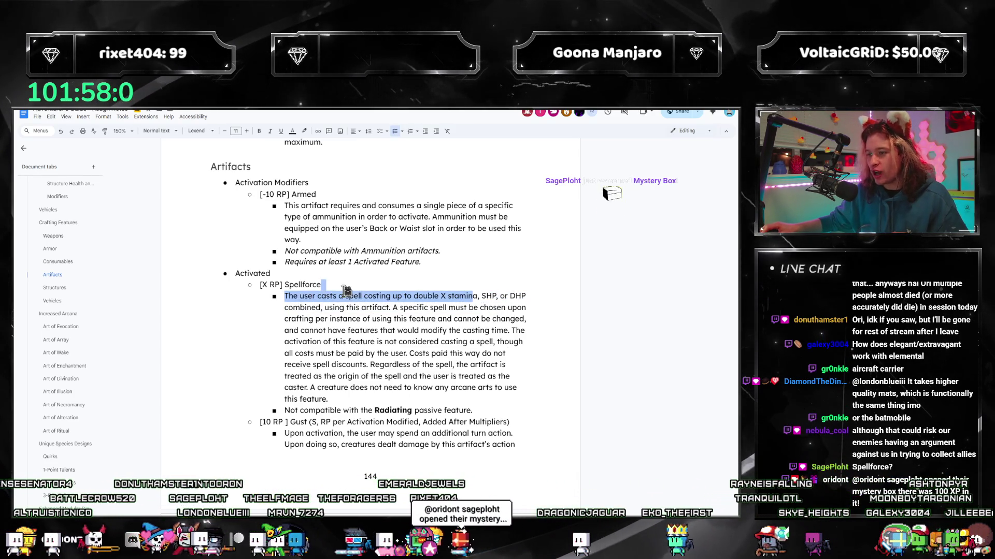
{"action": "left_click", "coordinate": [568, 290]}
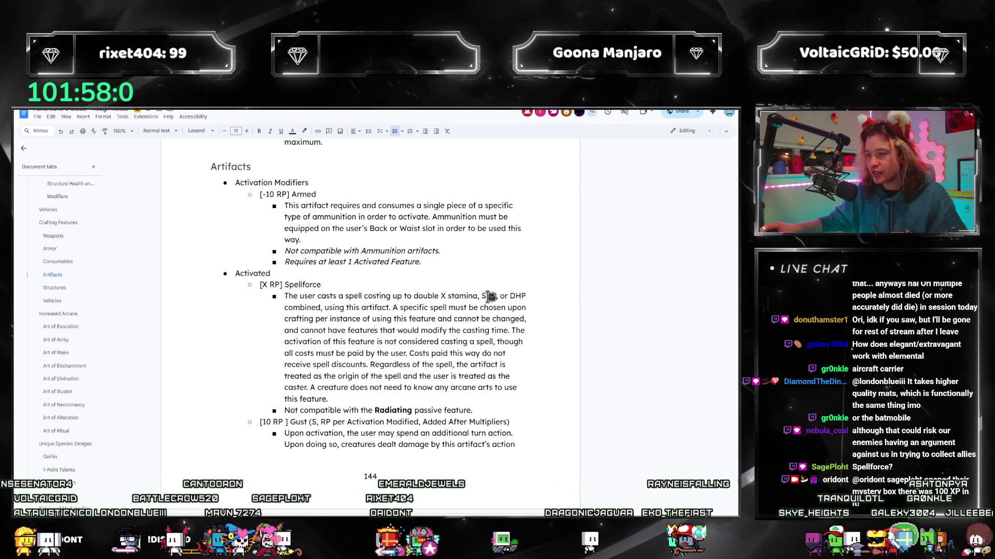
{"action": "left_click_drag", "start_coordinate": [497, 296], "coordinate": [528, 299]}
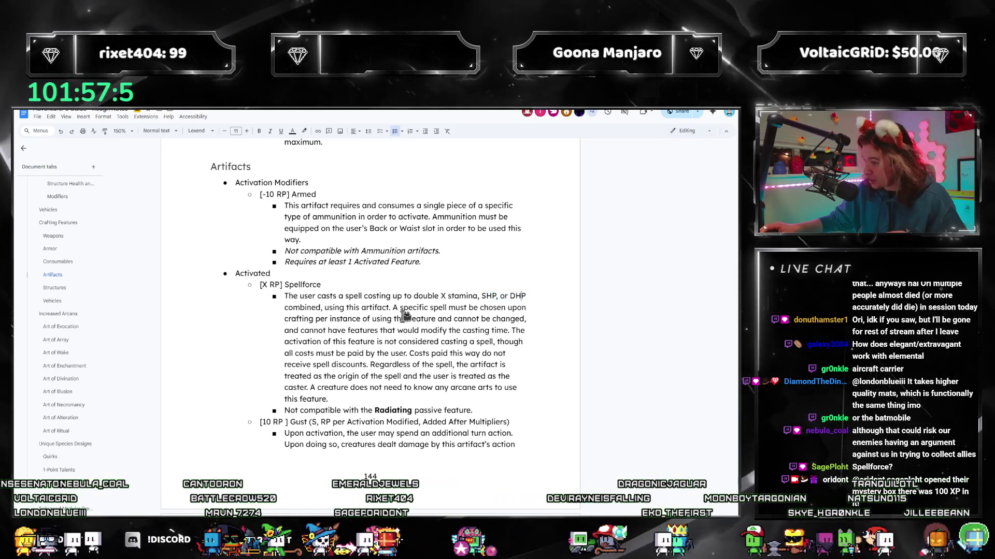
{"action": "double_click", "coordinate": [458, 295]}
{"action": "left_click", "coordinate": [446, 311]}
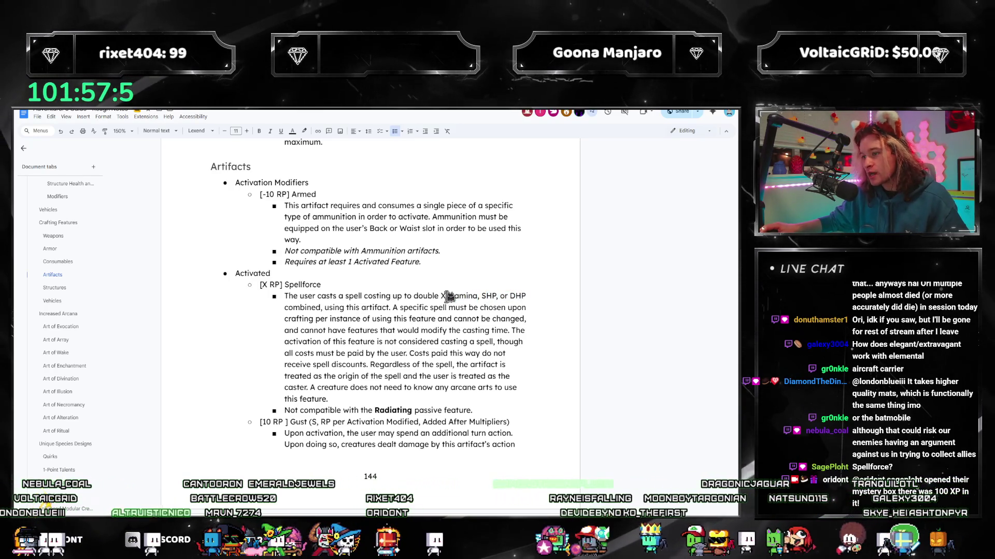
{"action": "left_click_drag", "start_coordinate": [447, 296], "coordinate": [476, 310]}
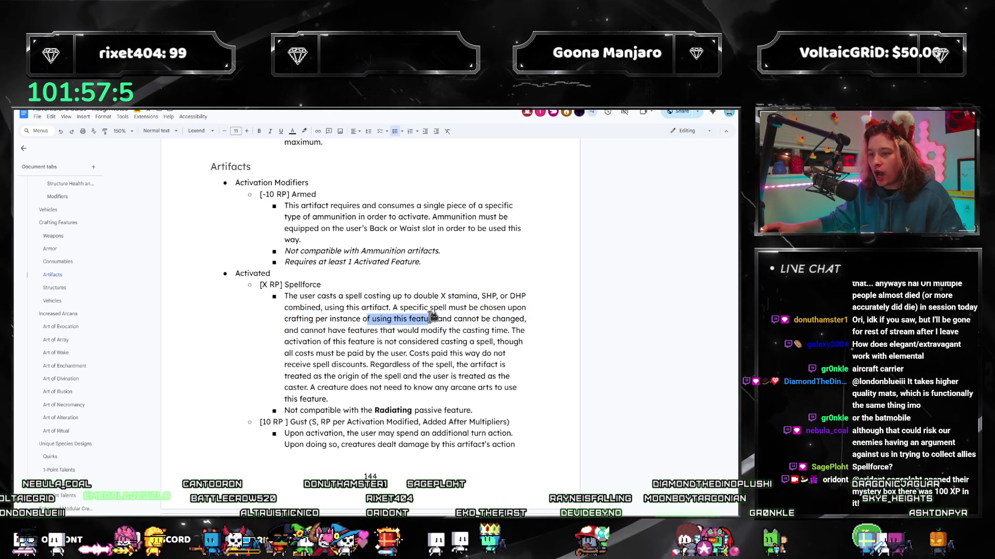
{"action": "left_click_drag", "start_coordinate": [285, 319], "coordinate": [384, 328]}
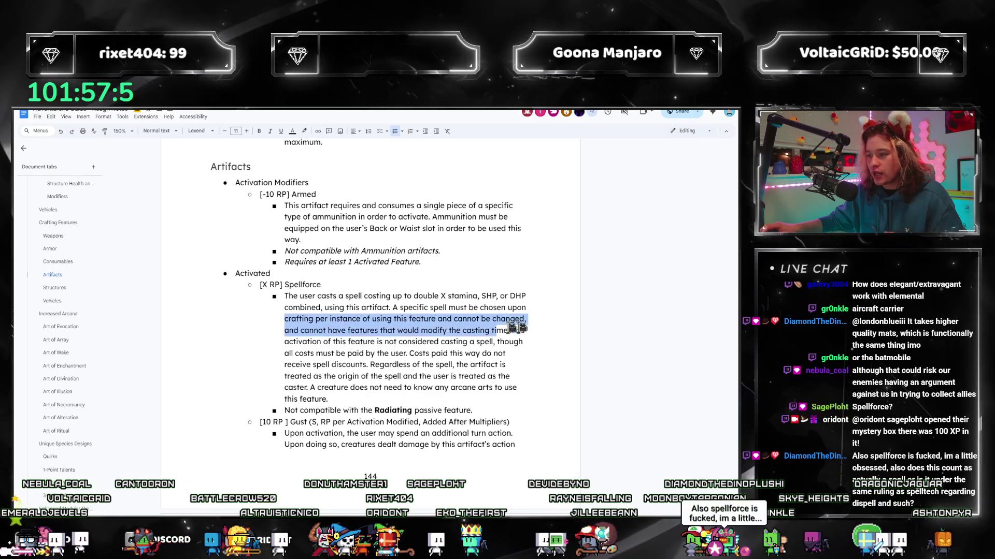
{"action": "left_click", "coordinate": [349, 327]}
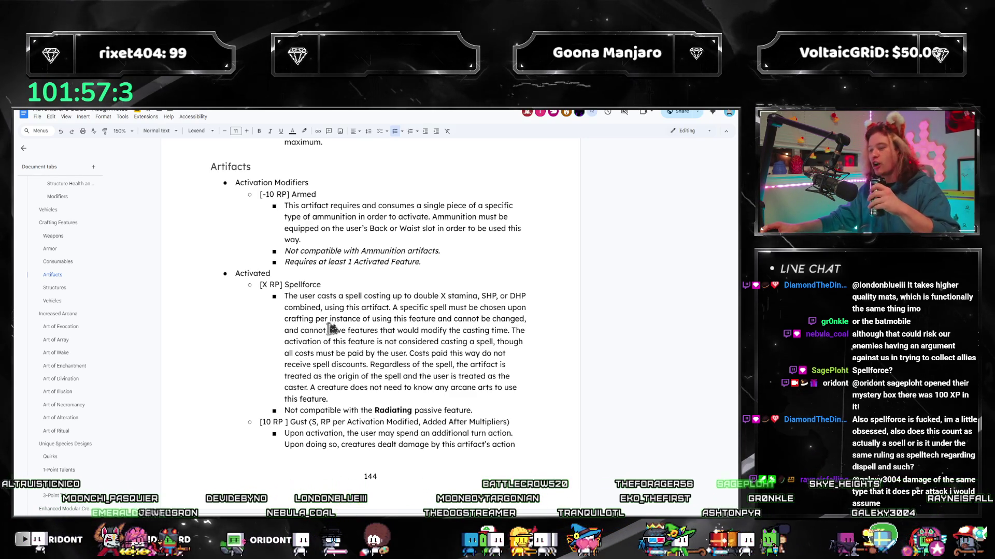
{"action": "left_click_drag", "start_coordinate": [458, 339], "coordinate": [498, 330]}
{"action": "left_click", "coordinate": [512, 333]}
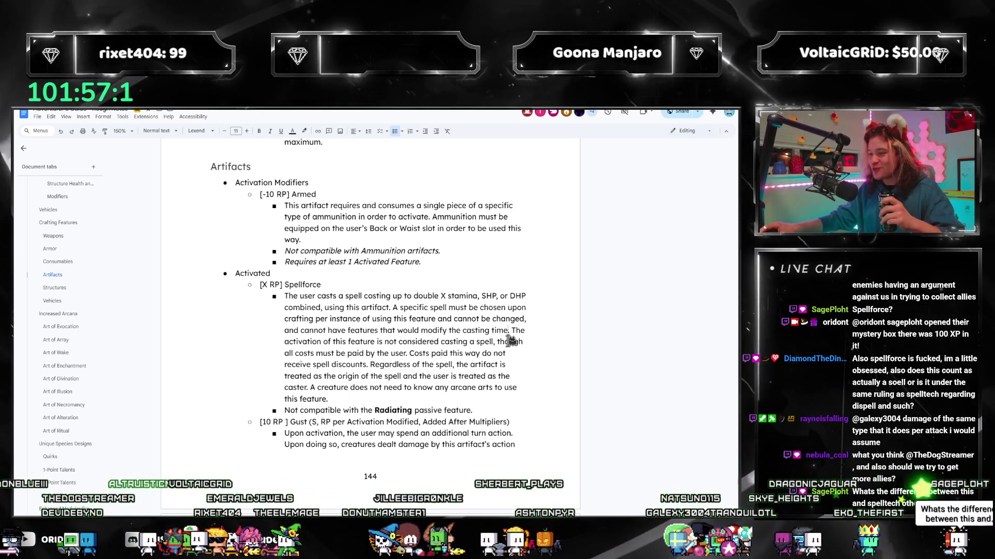
{"action": "left_click", "coordinate": [510, 332]}
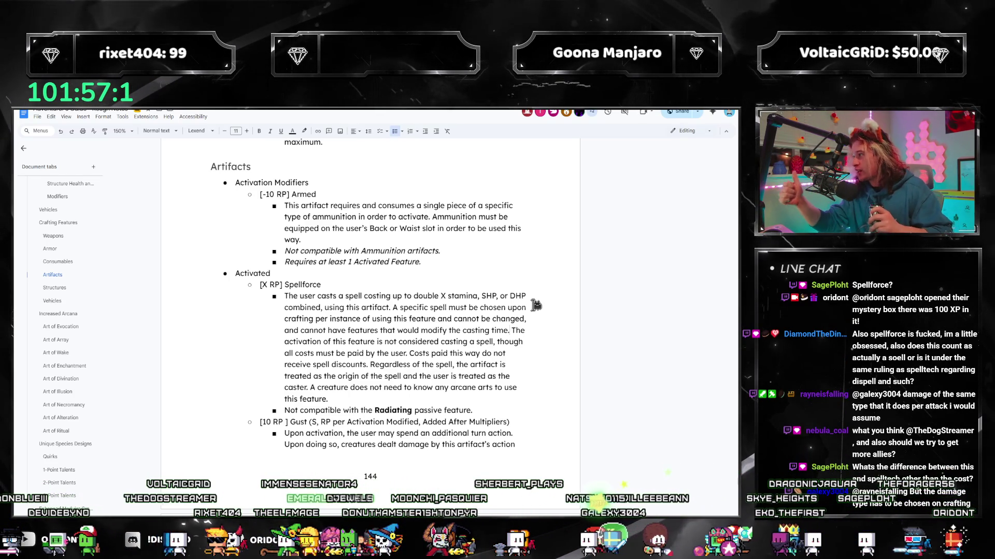
{"action": "left_click_drag", "start_coordinate": [465, 353], "coordinate": [449, 353]}
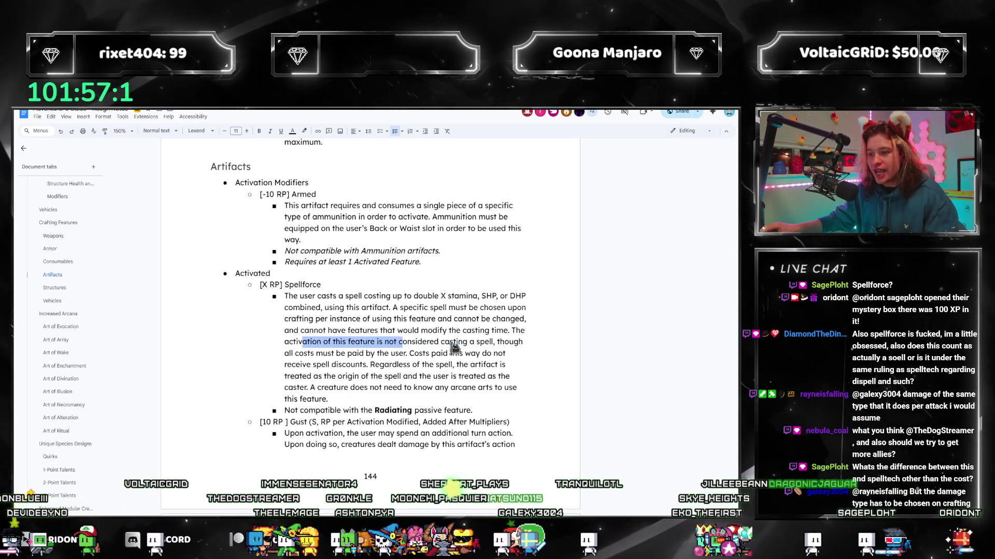
{"action": "left_click", "coordinate": [420, 362]}
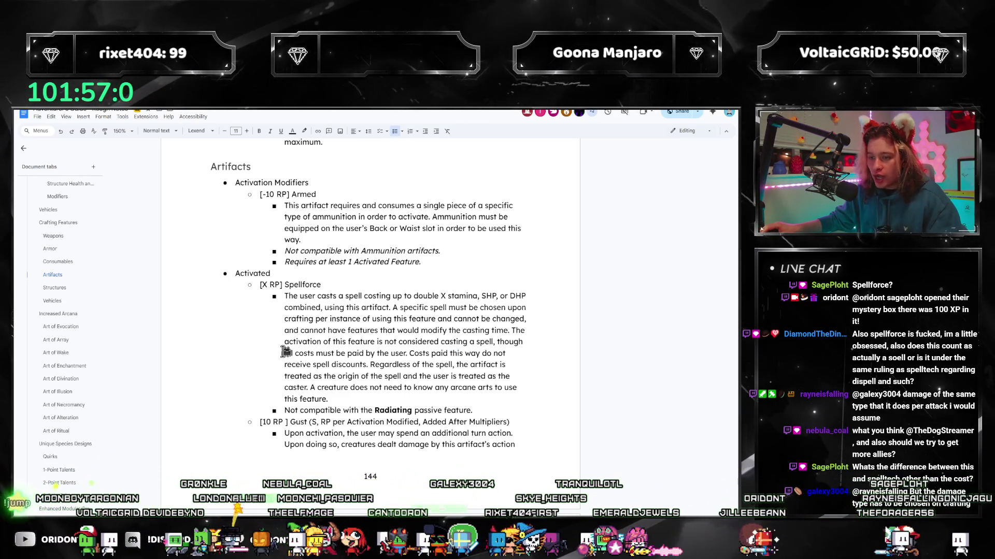
{"action": "left_click_drag", "start_coordinate": [285, 353], "coordinate": [411, 352]}
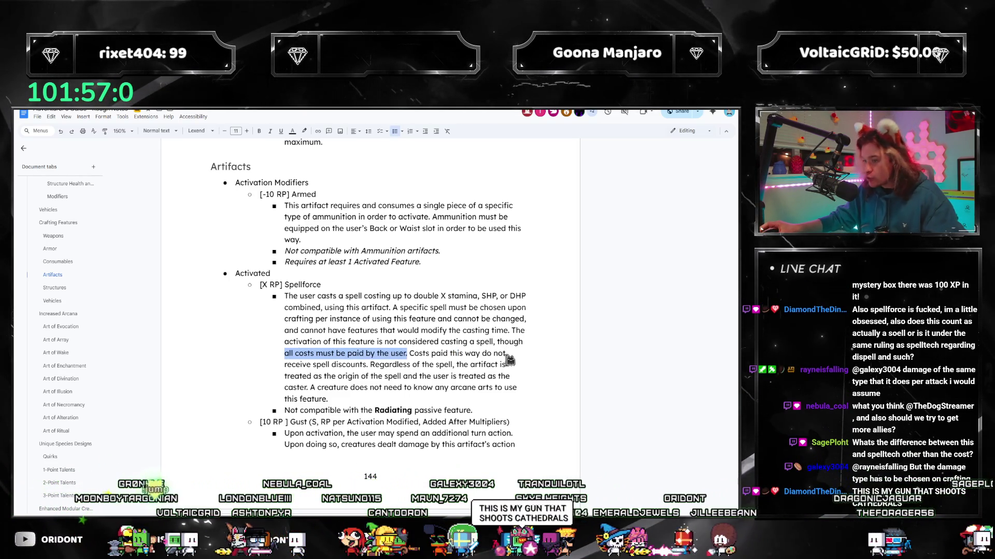
{"action": "left_click", "coordinate": [355, 365]}
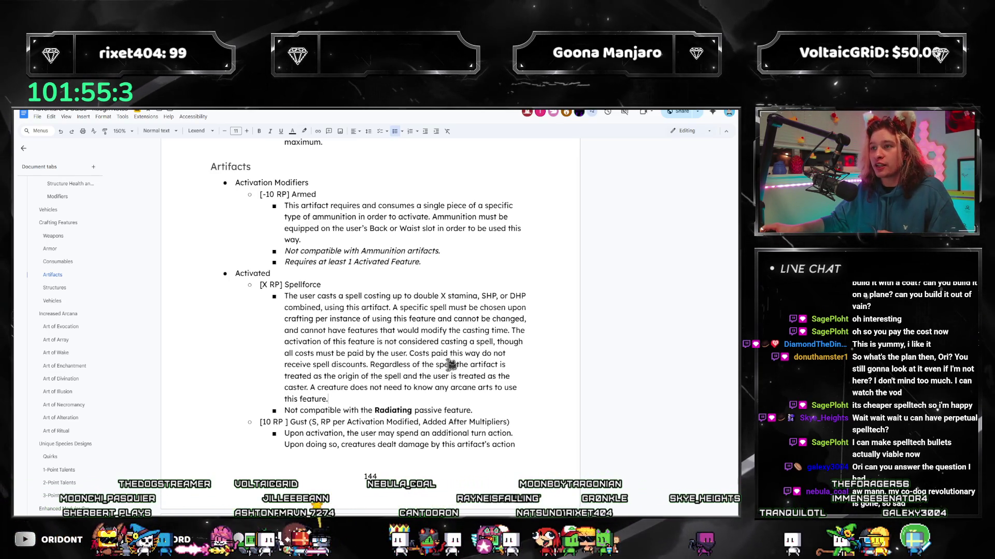
{"action": "scroll", "coordinate": [422, 332], "scroll_direction": "down", "scroll_amount": 5}
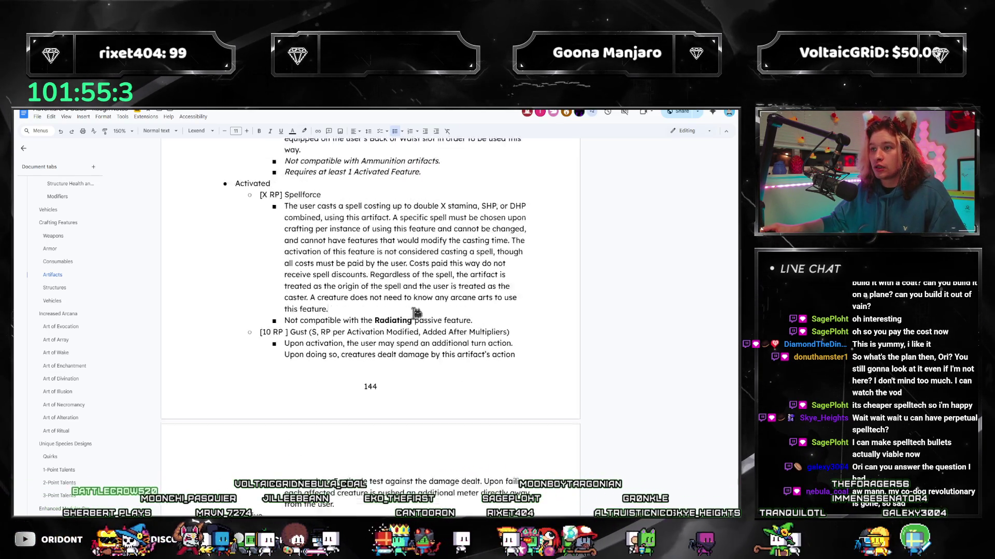
{"action": "scroll", "coordinate": [419, 326], "scroll_direction": "down", "scroll_amount": 5}
{"action": "scroll", "coordinate": [421, 319], "scroll_direction": "down", "scroll_amount": 4}
{"action": "scroll", "coordinate": [416, 311], "scroll_direction": "down", "scroll_amount": 3}
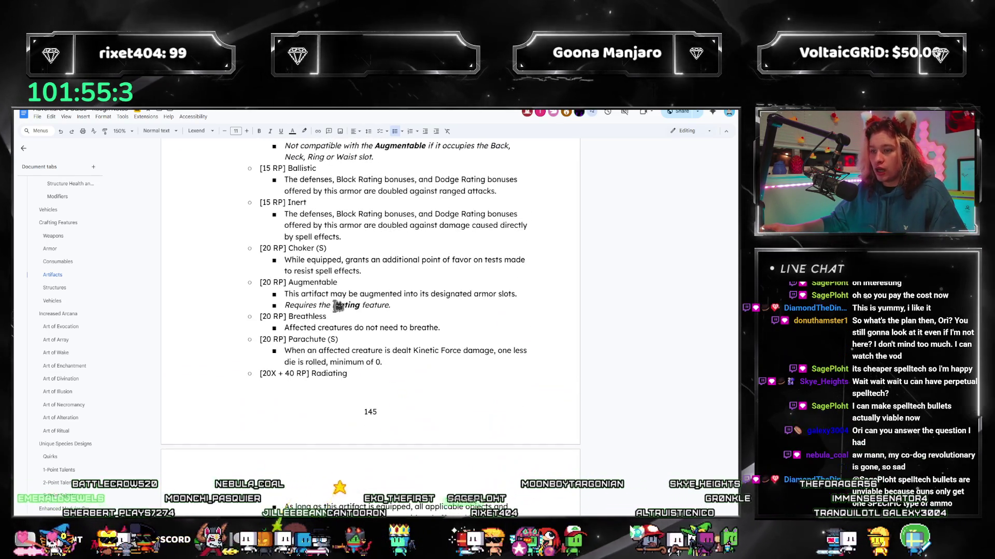
{"action": "scroll", "coordinate": [415, 311], "scroll_direction": "down", "scroll_amount": 4}
{"action": "scroll", "coordinate": [373, 315], "scroll_direction": "down", "scroll_amount": 4}
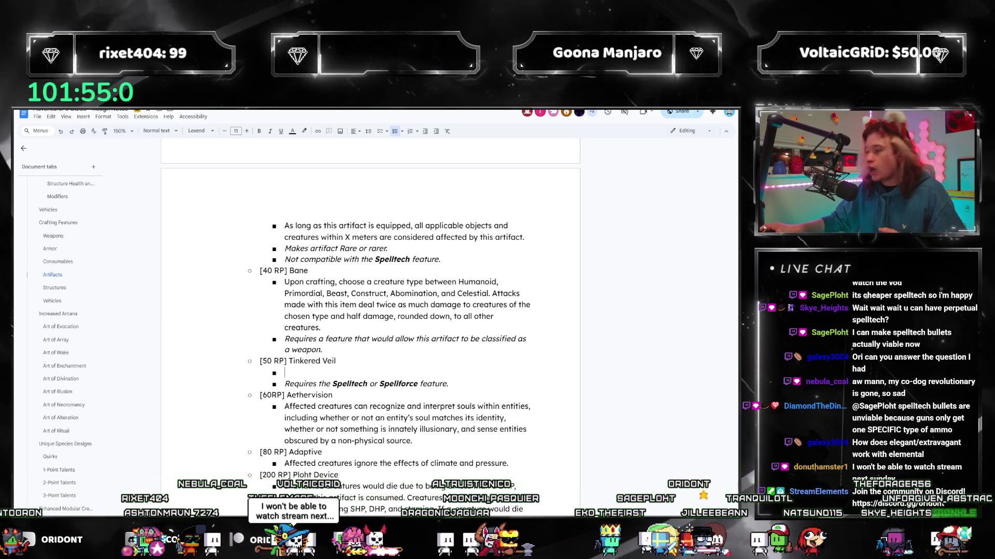
- Switch from the Bane and Tinkered Veil entries over to the published PDF rulebook
{"action": "key", "text": "alt+Tab"}
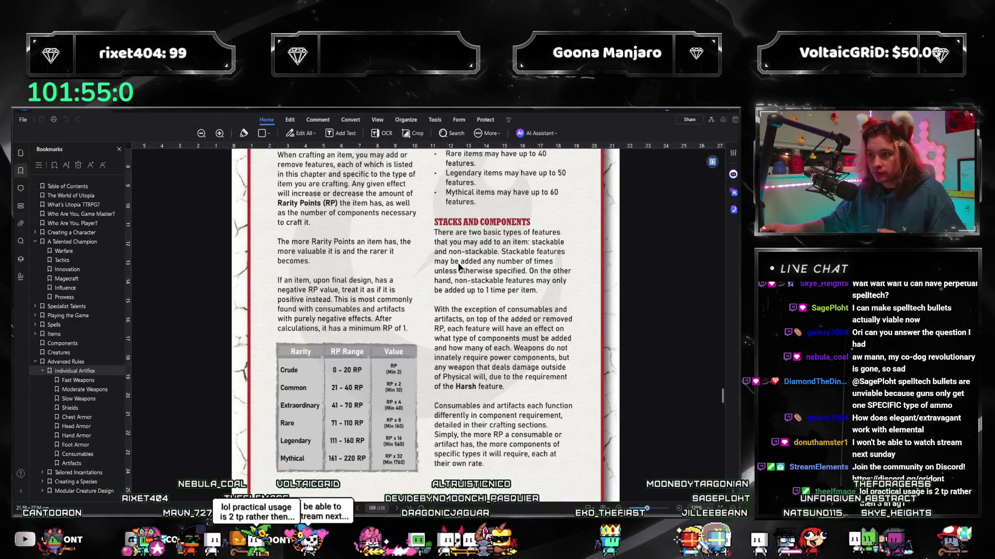
- Reread the rulebook's Slow Weapons Elegant/Extravagant rules, then return to the draft
{"action": "left_click", "coordinate": [78, 399]}
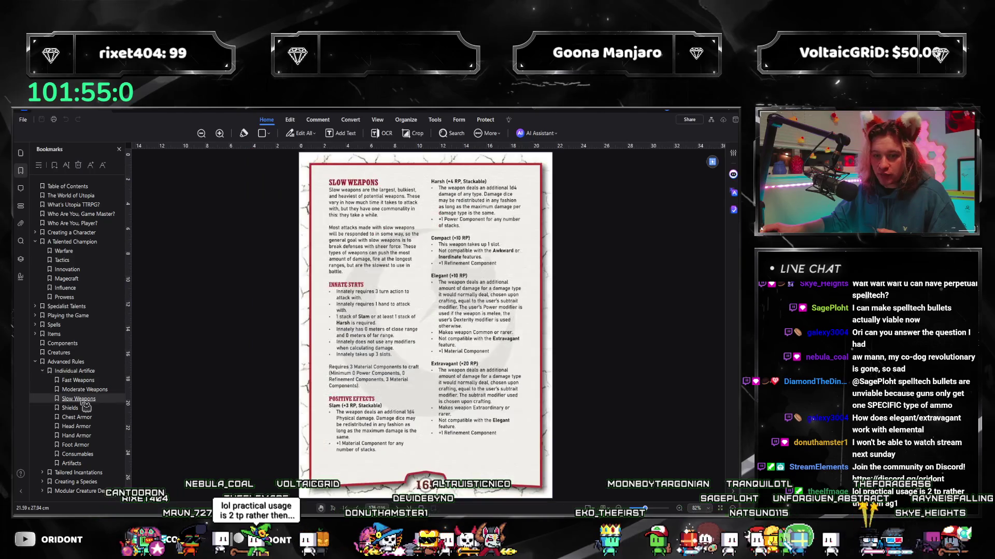
{"action": "scroll", "coordinate": [523, 354], "scroll_direction": "down", "scroll_amount": 2}
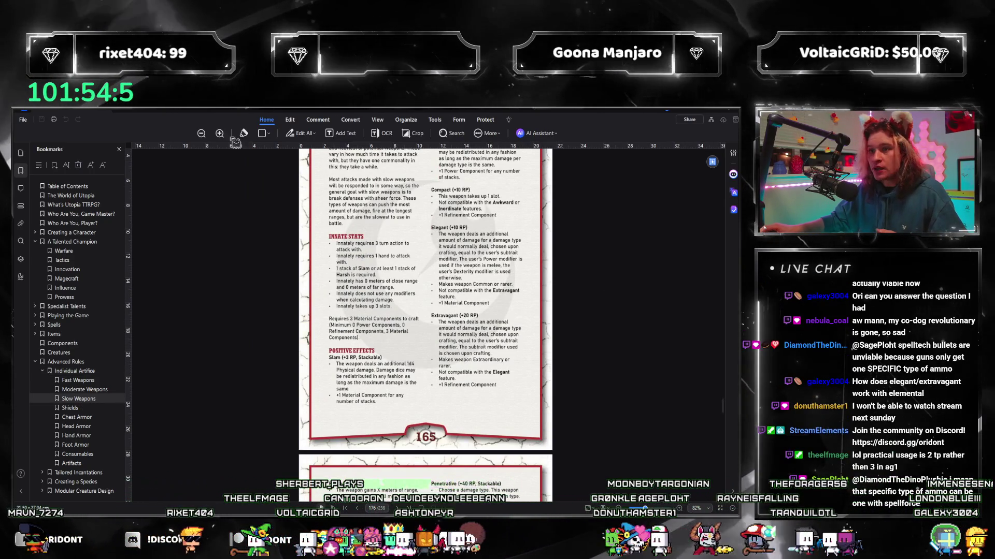
{"action": "scroll", "coordinate": [466, 346], "scroll_direction": "up", "scroll_amount": 1}
{"action": "scroll", "coordinate": [505, 326], "scroll_direction": "up", "scroll_amount": 1}
{"action": "scroll", "coordinate": [541, 316], "scroll_direction": "down", "scroll_amount": 2}
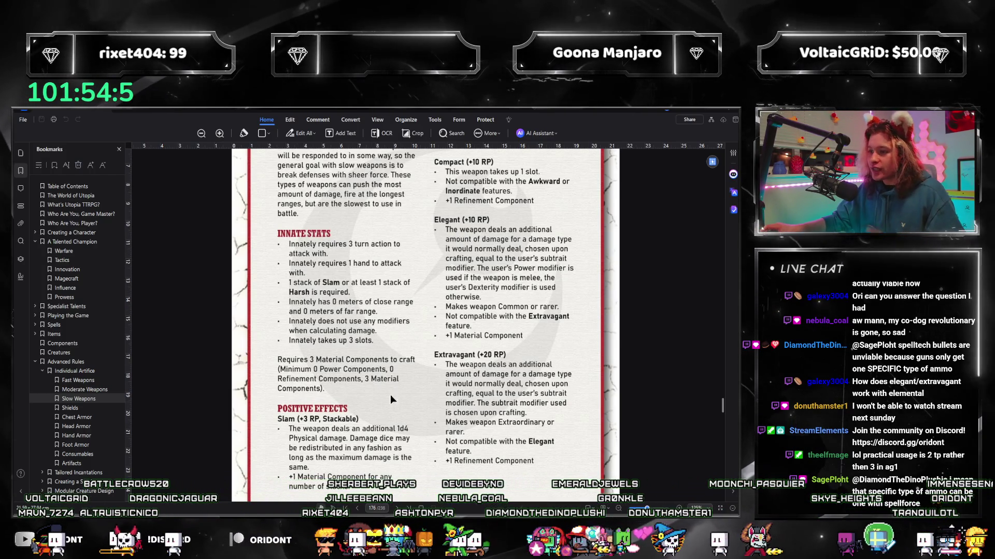
{"action": "key", "text": "alt+Tab"}
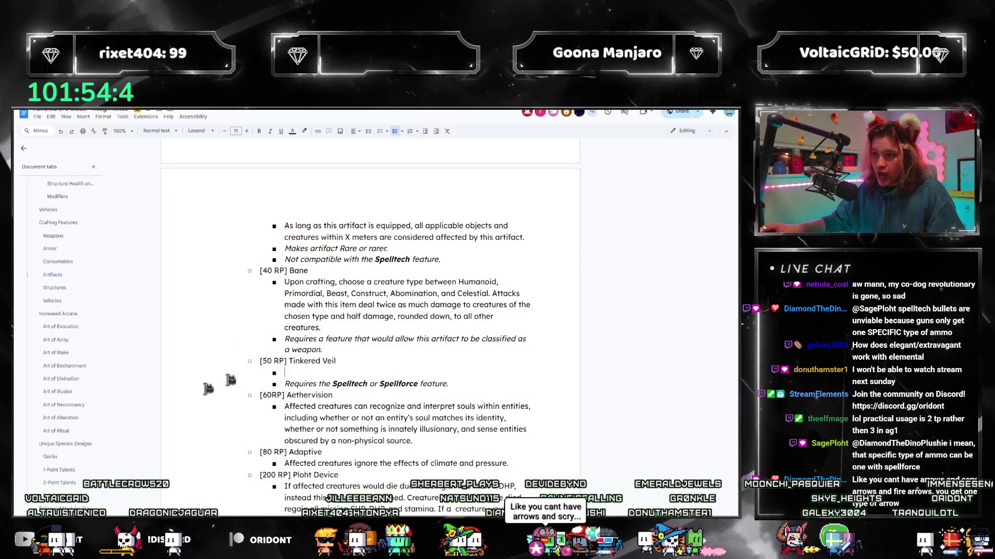
- Review the draft's Weapons and Artifacts entries around Chill and Tinkered Veil, cross-checking with the PDF's Slow Weapons page
{"action": "left_click", "coordinate": [54, 235]}
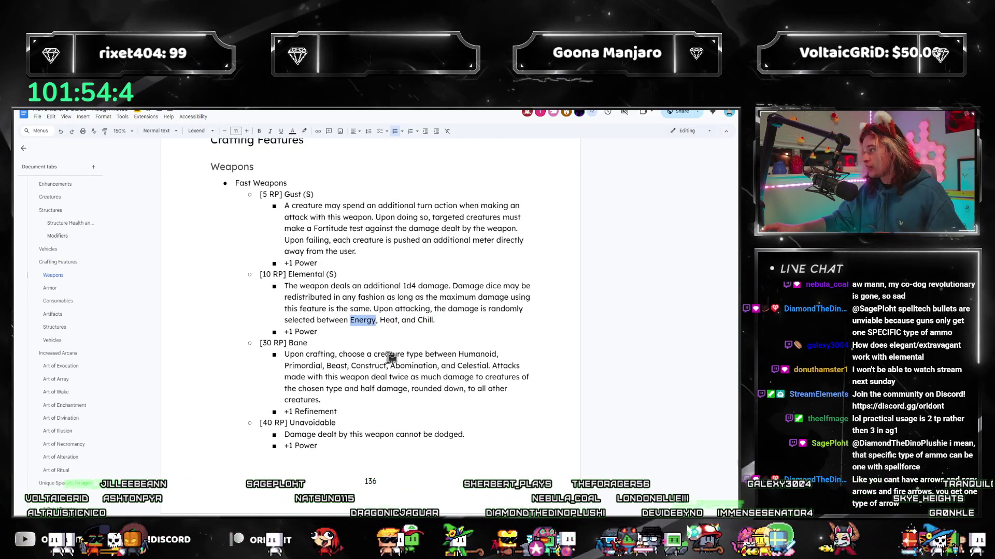
{"action": "left_click", "coordinate": [435, 321]}
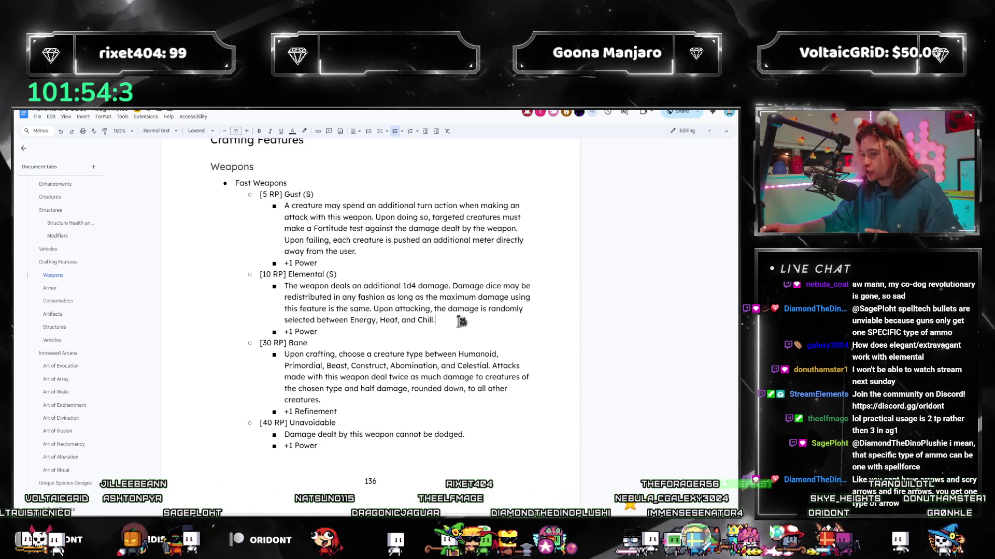
{"action": "scroll", "coordinate": [483, 336], "scroll_direction": "down", "scroll_amount": 5}
{"action": "scroll", "coordinate": [389, 336], "scroll_direction": "down", "scroll_amount": 3}
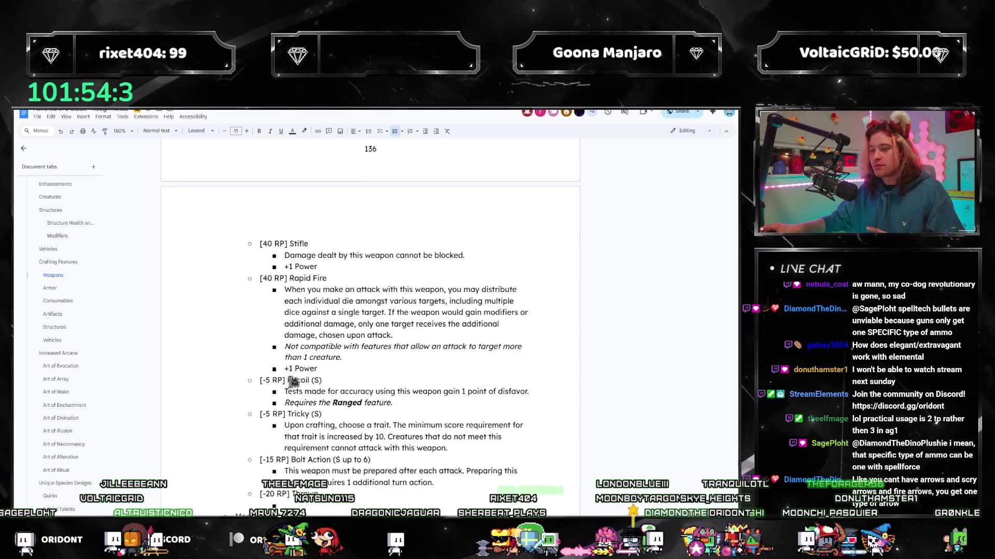
{"action": "scroll", "coordinate": [208, 417], "scroll_direction": "down", "scroll_amount": 2}
{"action": "scroll", "coordinate": [284, 384], "scroll_direction": "down", "scroll_amount": 2}
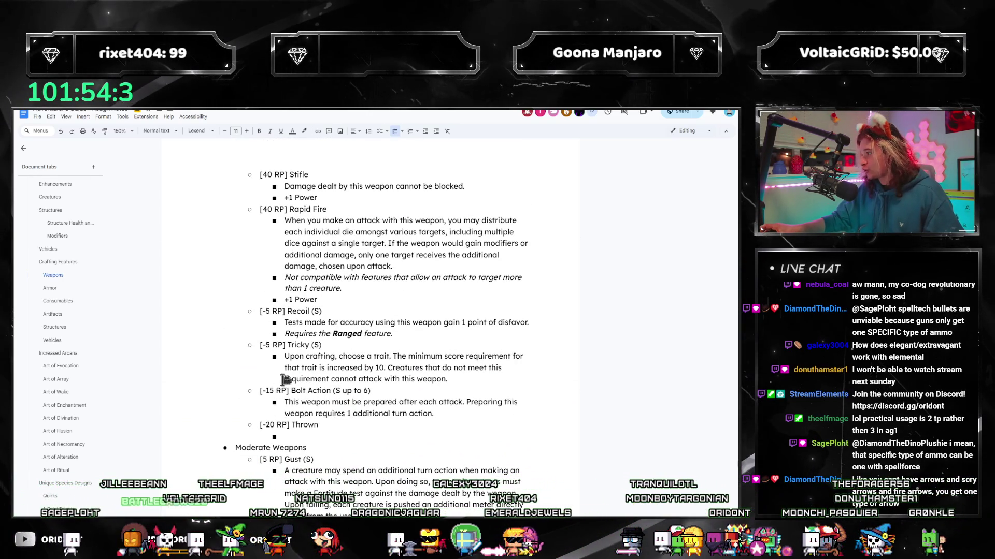
{"action": "key", "text": "alt+Tab"}
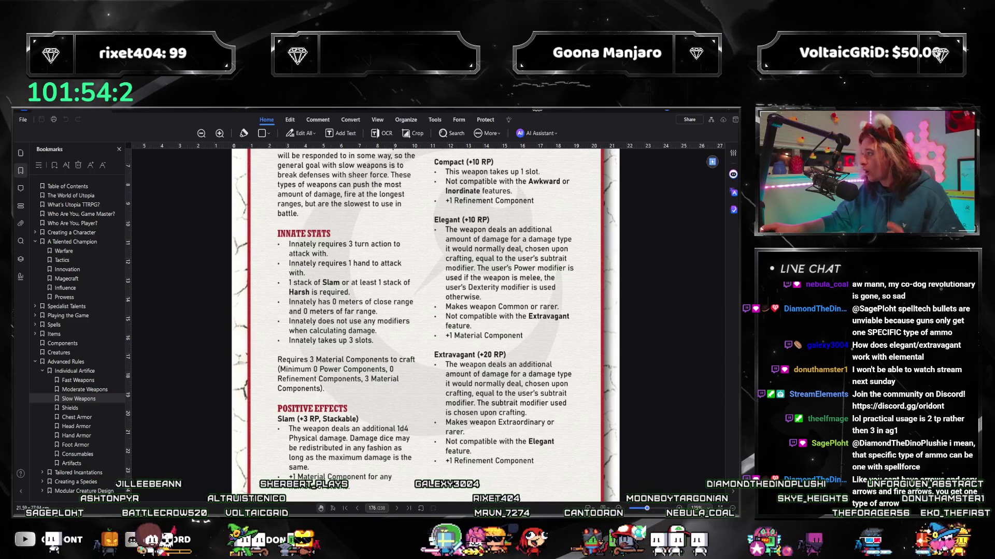
{"action": "key", "text": "alt+Tab"}
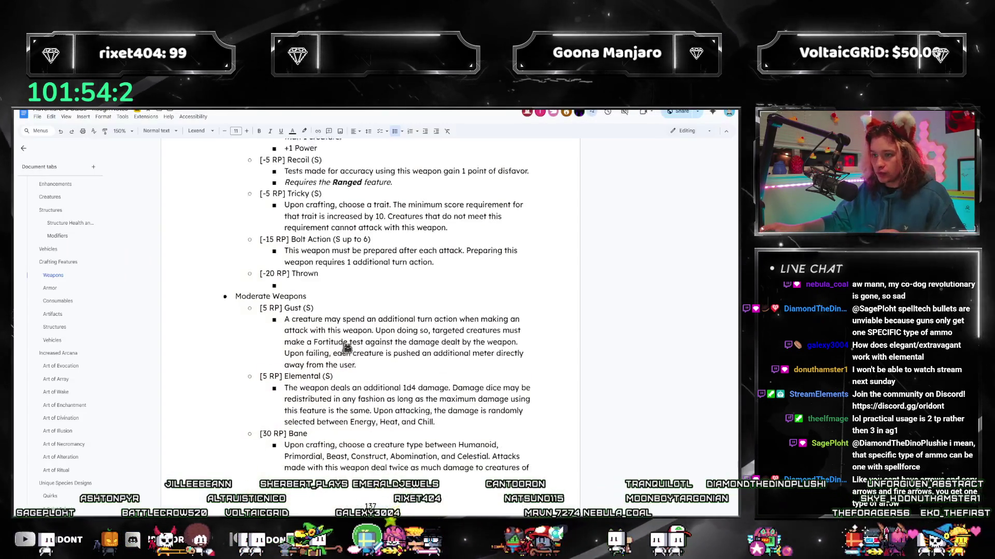
{"action": "scroll", "coordinate": [342, 351], "scroll_direction": "down", "scroll_amount": 10}
{"action": "scroll", "coordinate": [343, 352], "scroll_direction": "down", "scroll_amount": 5}
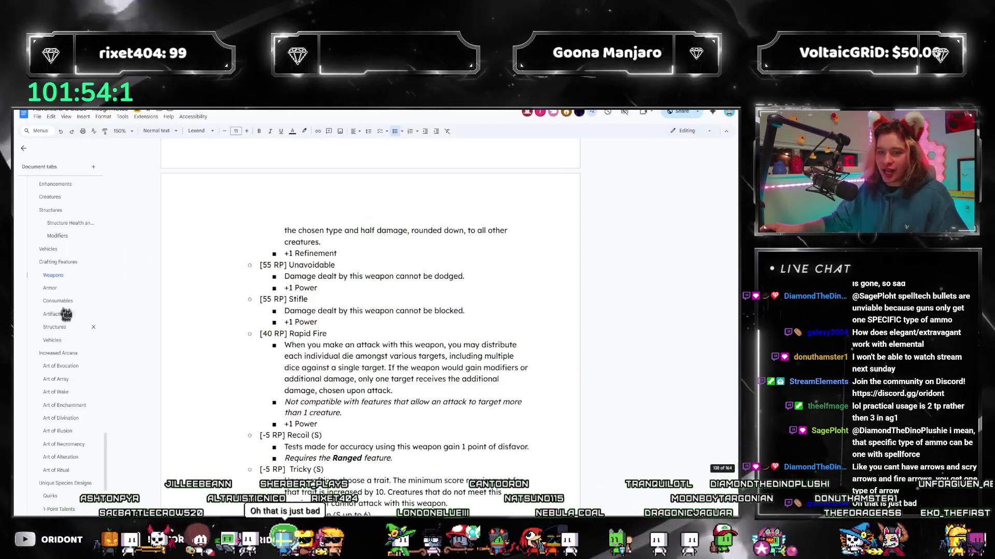
{"action": "scroll", "coordinate": [387, 329], "scroll_direction": "down", "scroll_amount": 5}
{"action": "scroll", "coordinate": [386, 327], "scroll_direction": "down", "scroll_amount": 5}
{"action": "scroll", "coordinate": [387, 328], "scroll_direction": "down", "scroll_amount": 3}
{"action": "scroll", "coordinate": [386, 328], "scroll_direction": "up", "scroll_amount": 3}
{"action": "scroll", "coordinate": [386, 327], "scroll_direction": "up", "scroll_amount": 4}
{"action": "scroll", "coordinate": [386, 302], "scroll_direction": "up", "scroll_amount": 3}
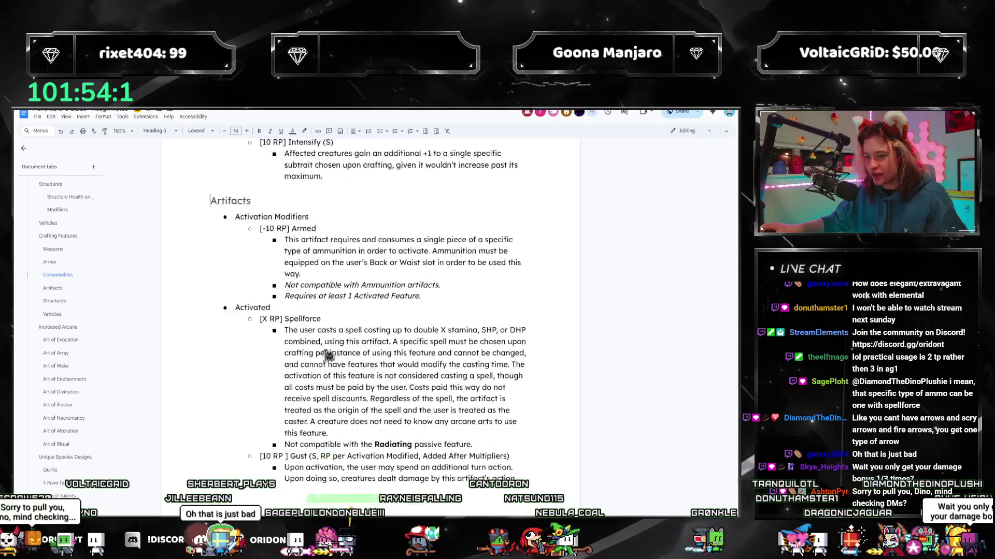
{"action": "scroll", "coordinate": [386, 302], "scroll_direction": "down", "scroll_amount": 8}
{"action": "scroll", "coordinate": [325, 356], "scroll_direction": "down", "scroll_amount": 5}
{"action": "scroll", "coordinate": [324, 356], "scroll_direction": "down", "scroll_amount": 5}
{"action": "scroll", "coordinate": [317, 349], "scroll_direction": "down", "scroll_amount": 2}
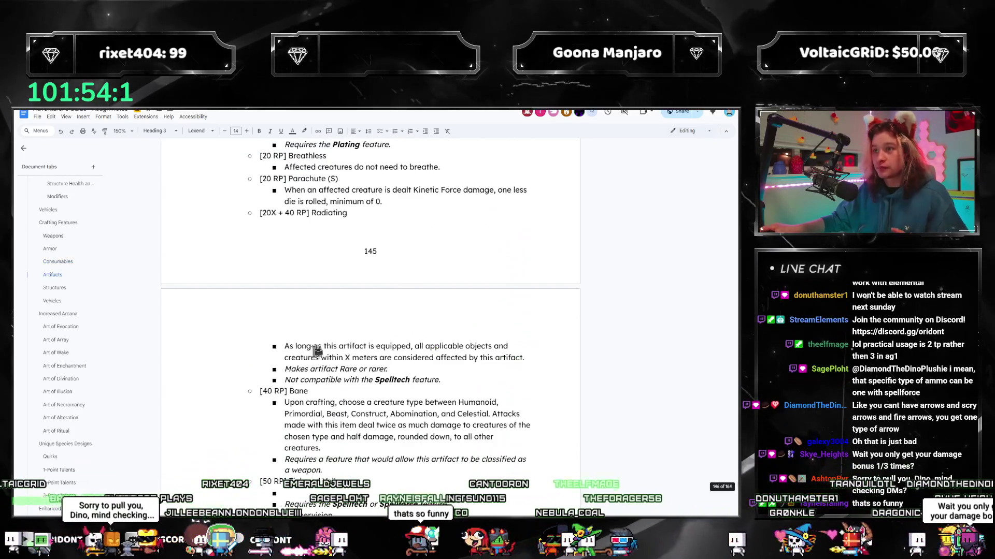
{"action": "scroll", "coordinate": [325, 359], "scroll_direction": "down", "scroll_amount": 3}
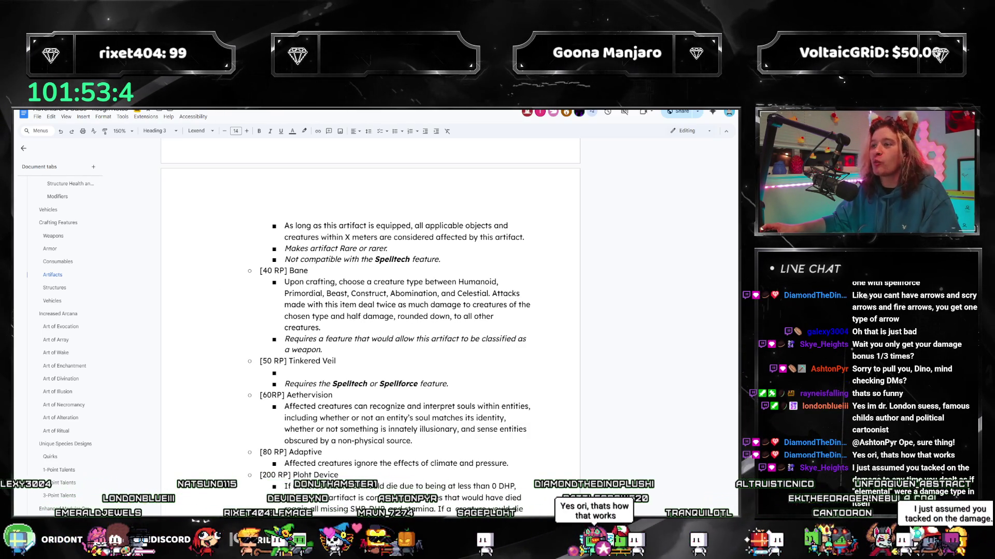
{"action": "key", "text": "alt+Tab"}
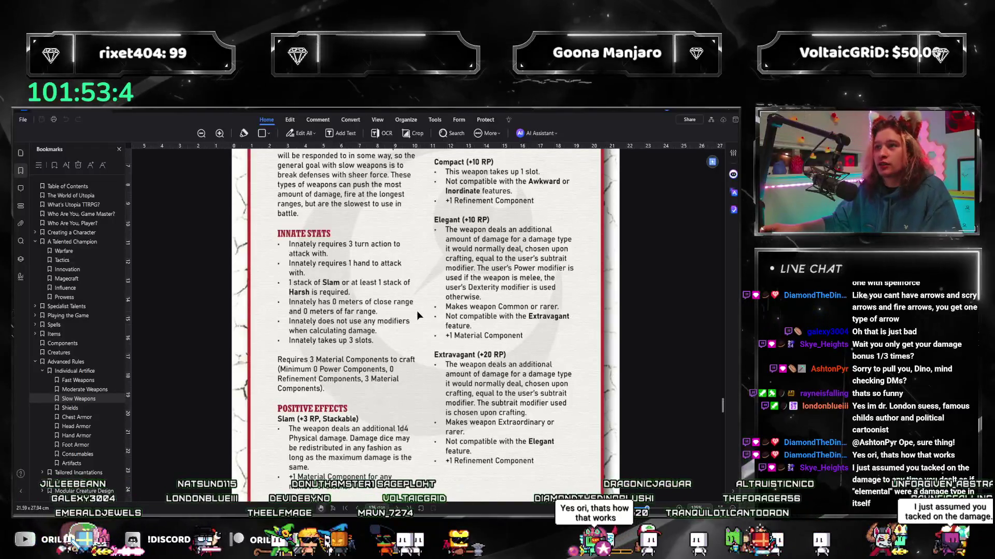
{"action": "scroll", "coordinate": [417, 310], "scroll_direction": "up", "scroll_amount": 2}
{"action": "scroll", "coordinate": [386, 323], "scroll_direction": "up", "scroll_amount": 3}
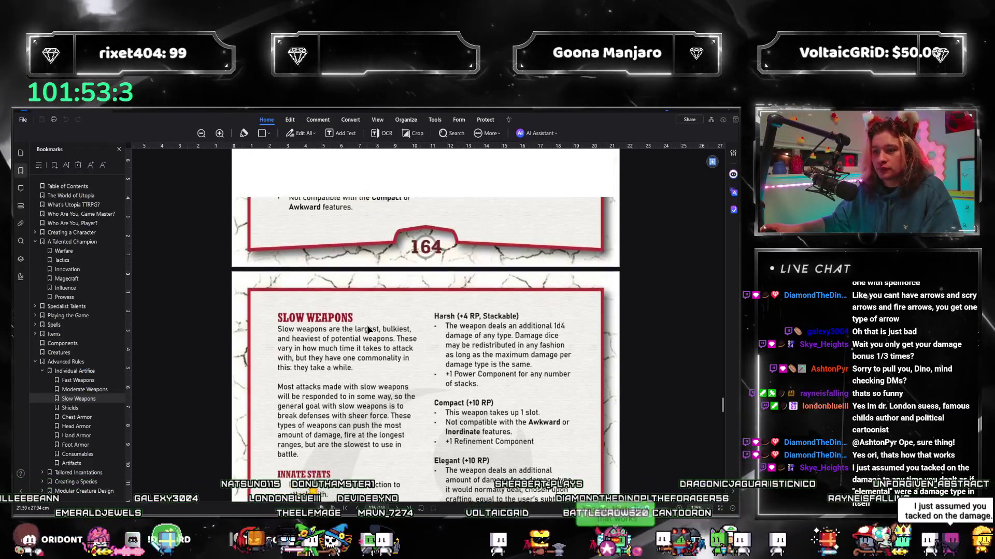
{"action": "scroll", "coordinate": [385, 324], "scroll_direction": "down", "scroll_amount": 3}
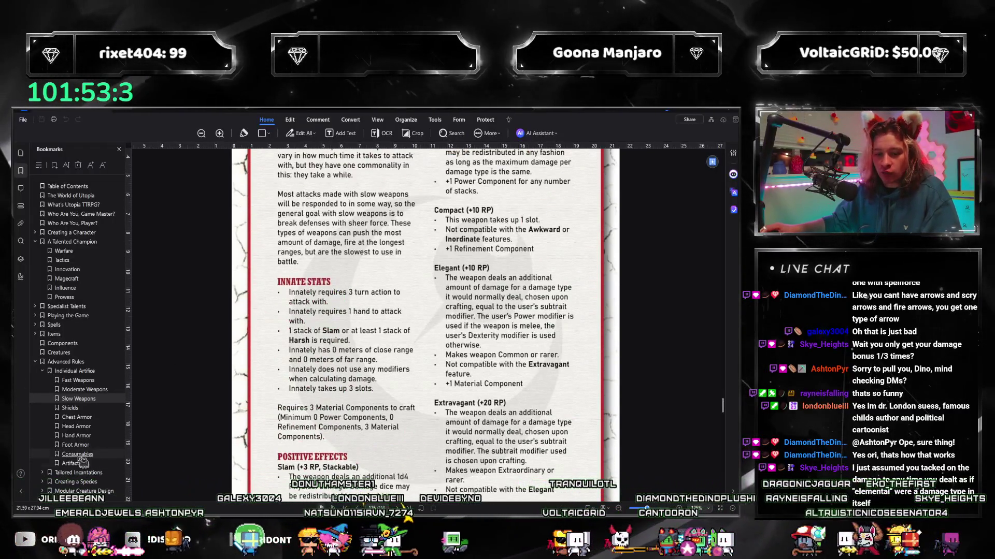
{"action": "scroll", "coordinate": [524, 358], "scroll_direction": "down", "scroll_amount": 4}
{"action": "scroll", "coordinate": [525, 358], "scroll_direction": "down", "scroll_amount": 4}
{"action": "scroll", "coordinate": [523, 362], "scroll_direction": "down", "scroll_amount": 5}
{"action": "scroll", "coordinate": [524, 362], "scroll_direction": "down", "scroll_amount": 4}
{"action": "scroll", "coordinate": [522, 363], "scroll_direction": "down", "scroll_amount": 3}
{"action": "scroll", "coordinate": [523, 360], "scroll_direction": "down", "scroll_amount": 4}
{"action": "scroll", "coordinate": [523, 360], "scroll_direction": "down", "scroll_amount": 3}
{"action": "scroll", "coordinate": [523, 362], "scroll_direction": "down", "scroll_amount": 4}
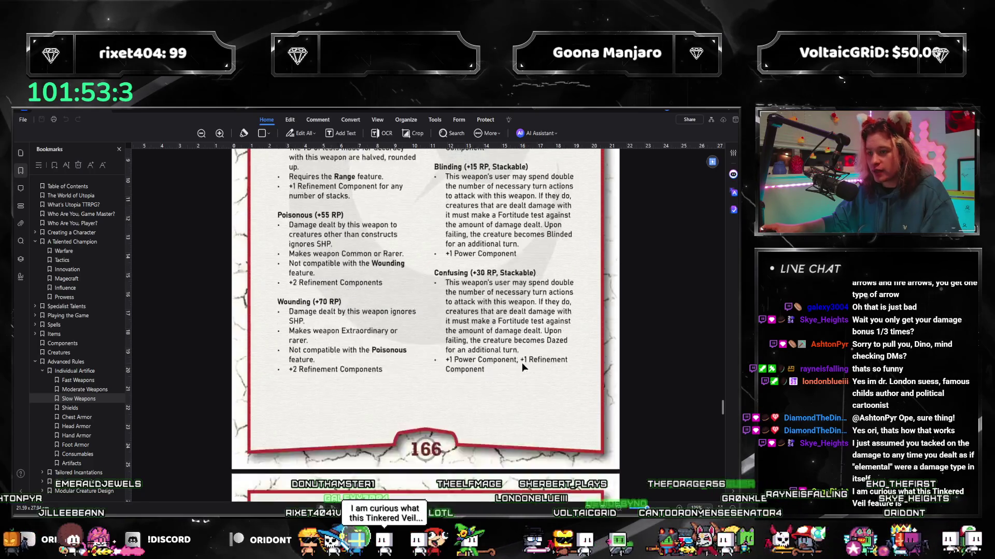
{"action": "scroll", "coordinate": [521, 363], "scroll_direction": "down", "scroll_amount": 4}
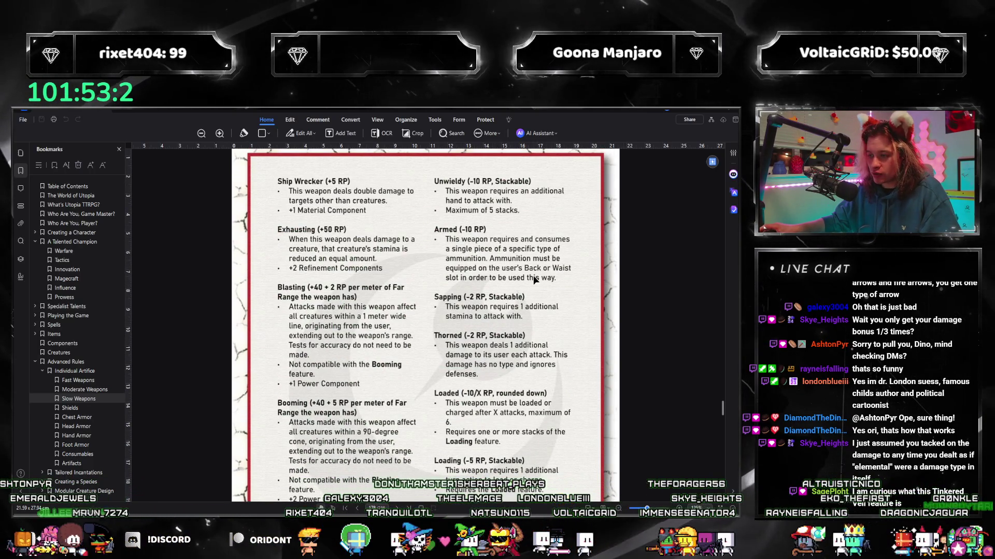
{"action": "scroll", "coordinate": [530, 277], "scroll_direction": "down", "scroll_amount": 3}
{"action": "scroll", "coordinate": [530, 274], "scroll_direction": "down", "scroll_amount": 2}
{"action": "scroll", "coordinate": [529, 271], "scroll_direction": "up", "scroll_amount": 3}
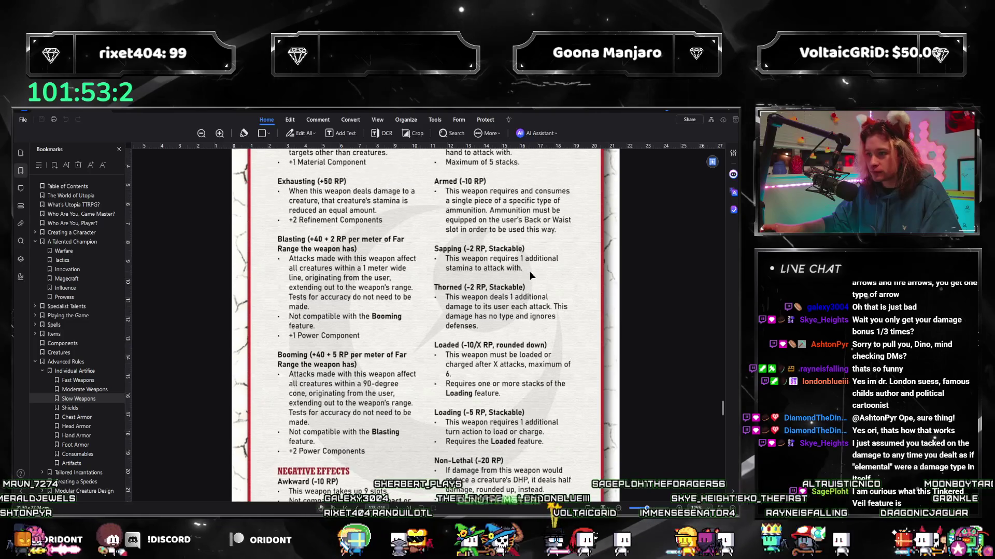
{"action": "scroll", "coordinate": [510, 226], "scroll_direction": "up", "scroll_amount": 3}
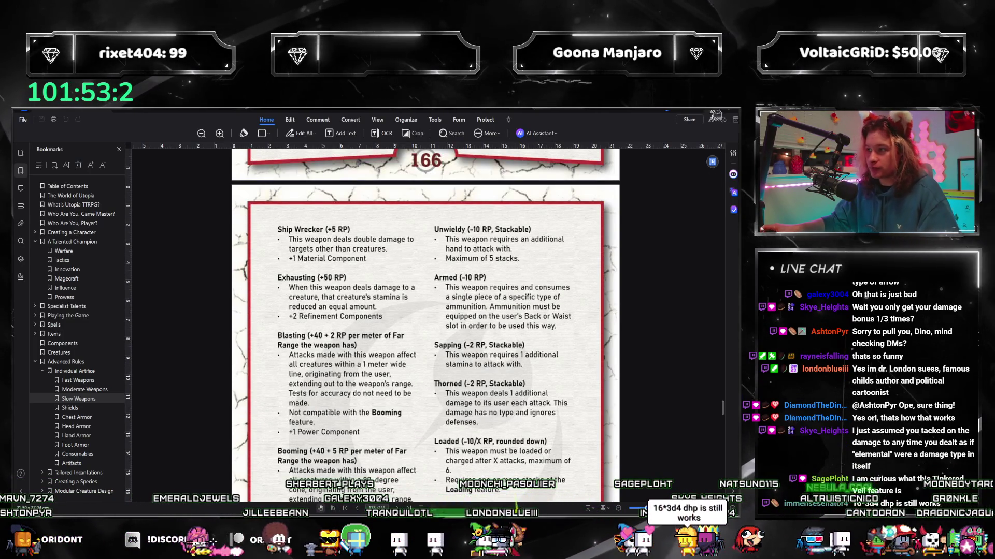
- Place the cursor in Tinkered Veil's empty bullet, then go back to the rulebook's page 166 weapon features
{"action": "key", "text": "alt+Tab"}
{"action": "left_click", "coordinate": [329, 379]}
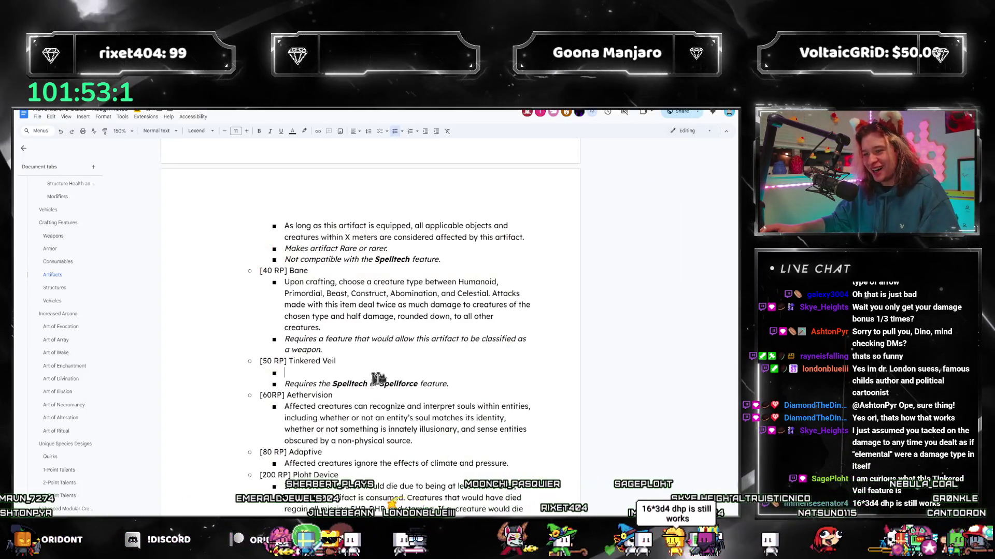
{"action": "key", "text": "alt+Tab"}
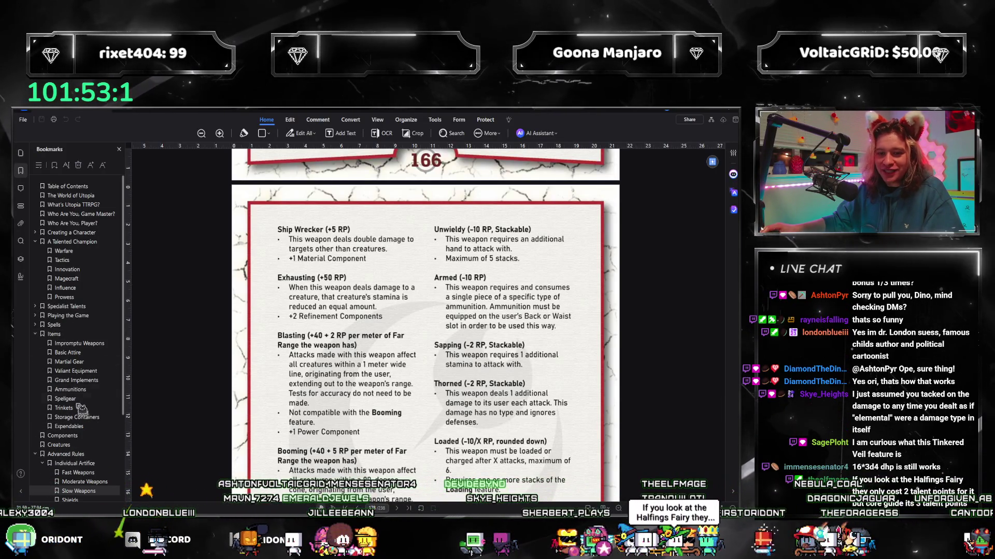
- Read the rulebook's Ammunitions page (Arrow, Bolt, Lightning Arrow, Delver's Bolt) zoomed in, glancing back at the Artifacts draft
{"action": "left_click", "coordinate": [72, 389]}
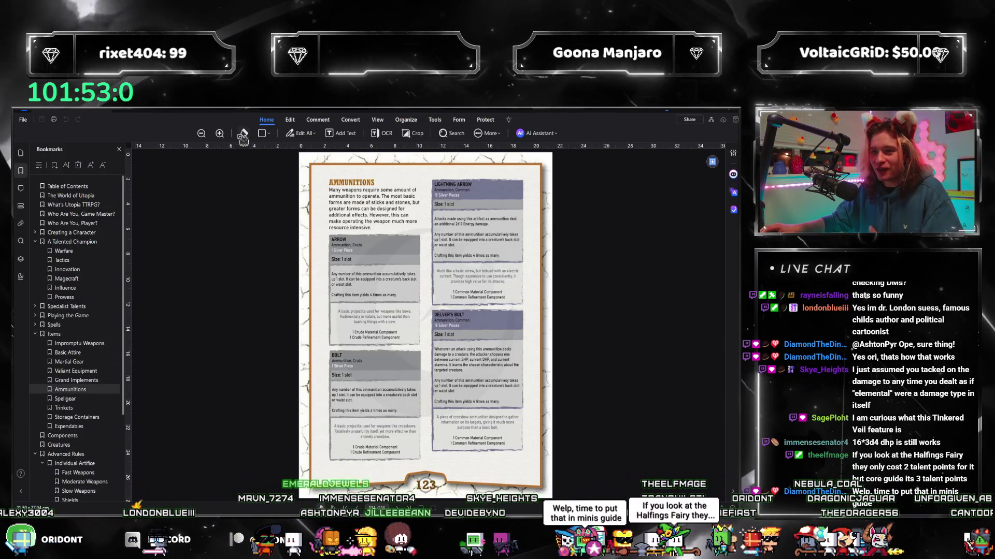
{"action": "left_click", "coordinate": [219, 133]}
{"action": "left_click", "coordinate": [222, 135]}
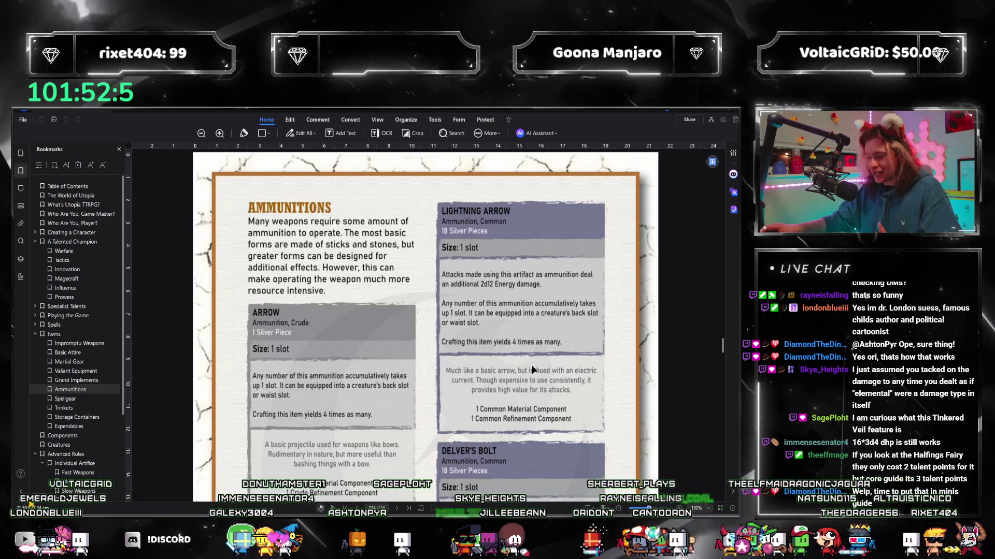
{"action": "scroll", "coordinate": [481, 298], "scroll_direction": "down", "scroll_amount": 3}
{"action": "scroll", "coordinate": [415, 283], "scroll_direction": "up", "scroll_amount": 1}
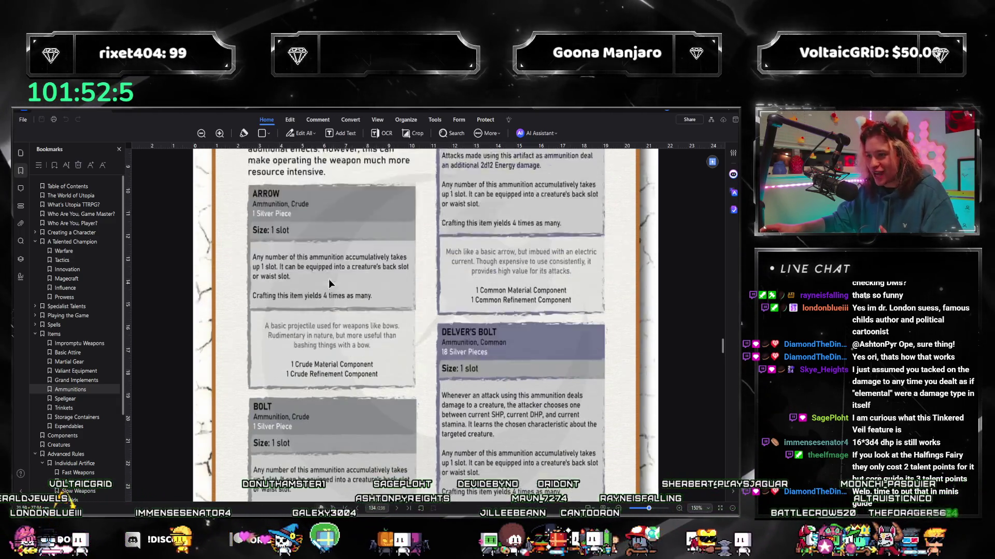
{"action": "scroll", "coordinate": [463, 273], "scroll_direction": "up", "scroll_amount": 3}
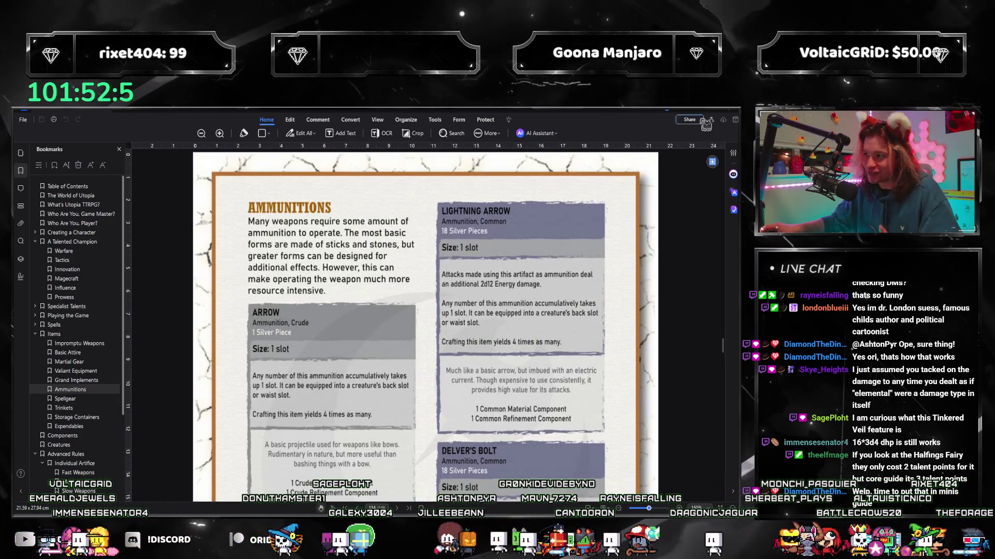
{"action": "left_click", "coordinate": [706, 123]}
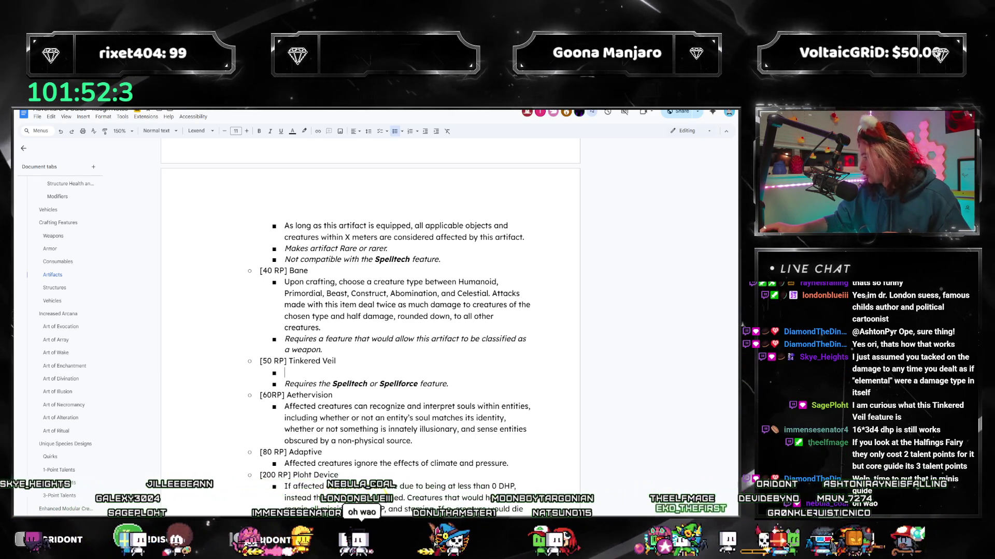
{"action": "key", "text": "alt+Tab"}
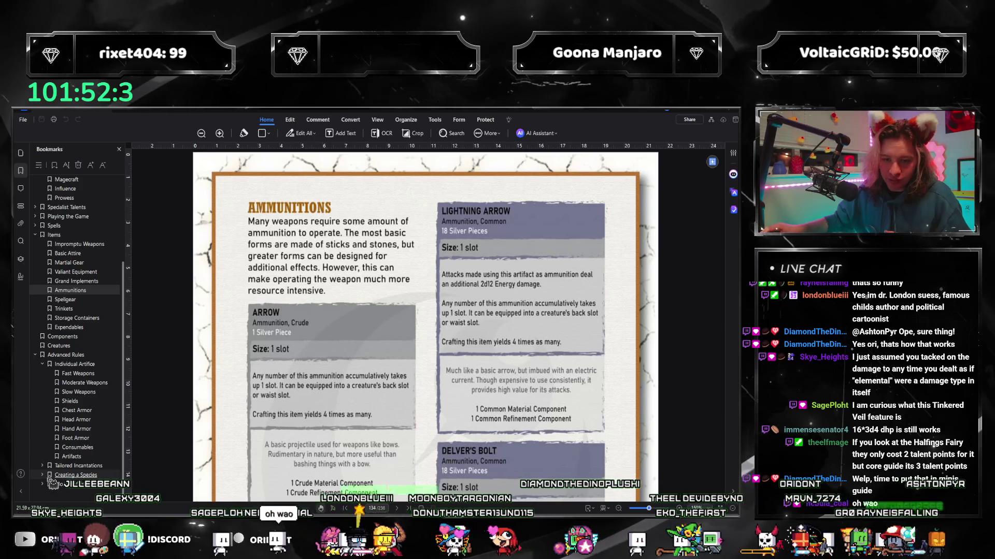
{"action": "scroll", "coordinate": [78, 327], "scroll_direction": "down", "scroll_amount": 3}
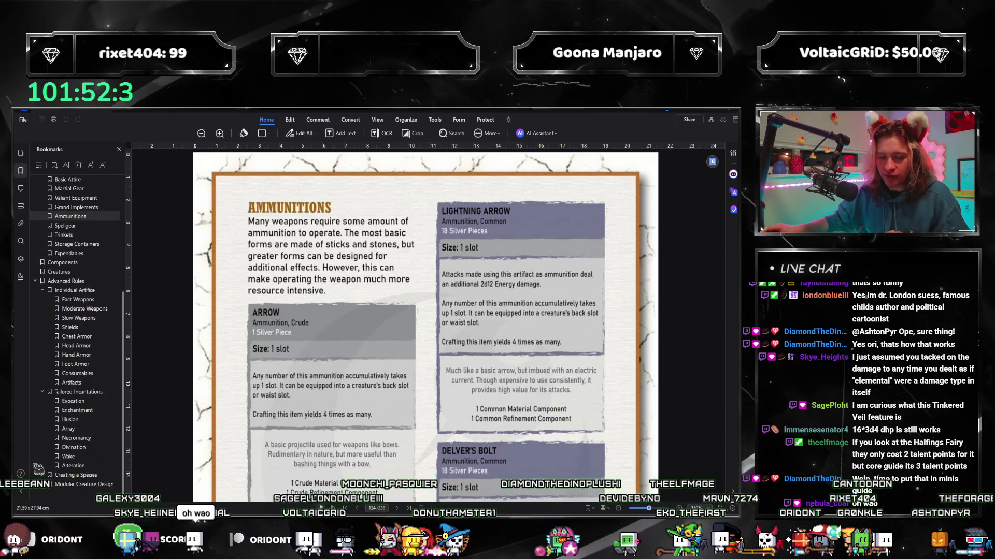
{"action": "scroll", "coordinate": [86, 457], "scroll_direction": "down", "scroll_amount": 1}
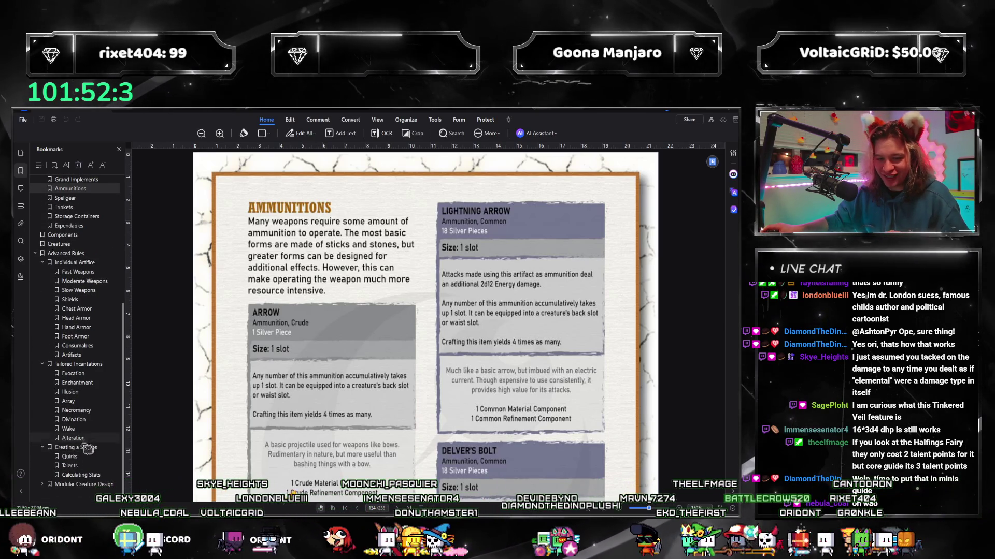
- Look through the rulebook's species Talents pages to page 212, then return to the draft at Tinkered Veil
{"action": "left_click", "coordinate": [74, 465]}
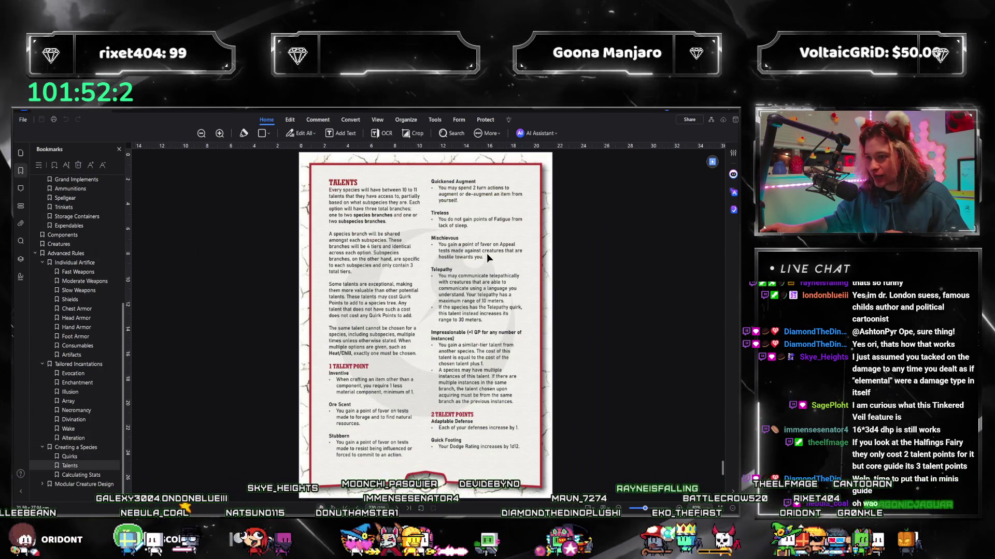
{"action": "scroll", "coordinate": [487, 255], "scroll_direction": "down", "scroll_amount": 5}
{"action": "scroll", "coordinate": [497, 274], "scroll_direction": "down", "scroll_amount": 5}
{"action": "scroll", "coordinate": [496, 274], "scroll_direction": "down", "scroll_amount": 5}
{"action": "scroll", "coordinate": [497, 274], "scroll_direction": "down", "scroll_amount": 5}
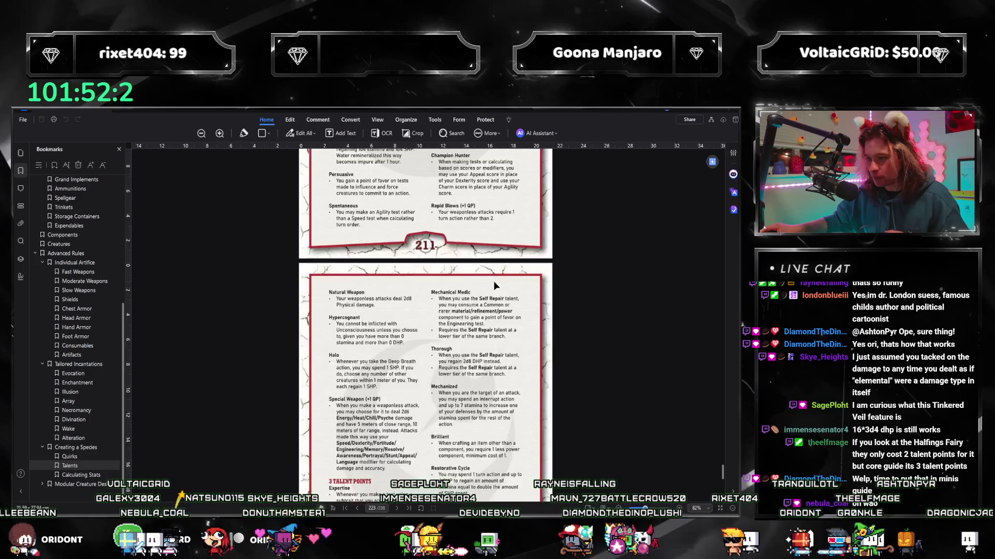
{"action": "scroll", "coordinate": [482, 292], "scroll_direction": "down", "scroll_amount": 5}
{"action": "scroll", "coordinate": [385, 348], "scroll_direction": "up", "scroll_amount": 2}
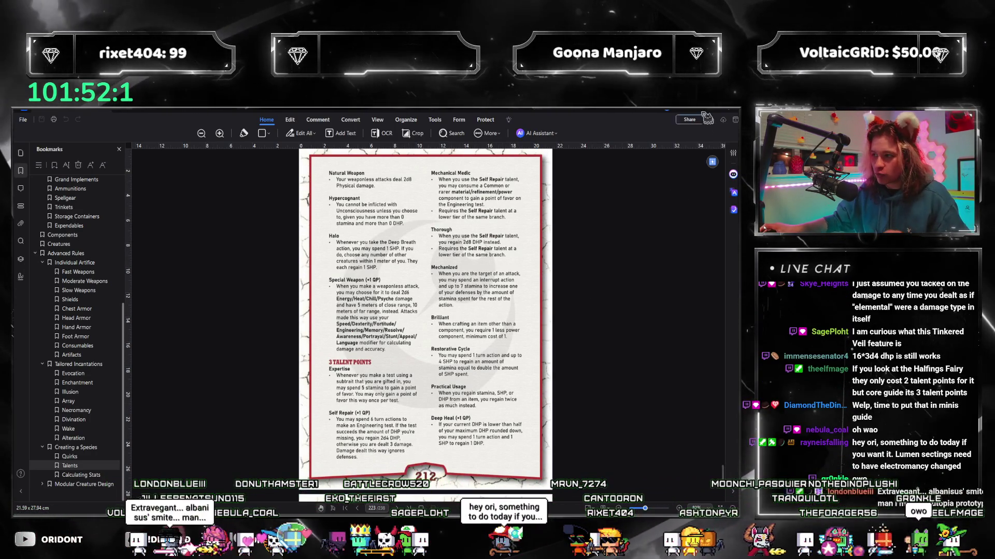
{"action": "scroll", "coordinate": [76, 245], "scroll_direction": "up", "scroll_amount": 5}
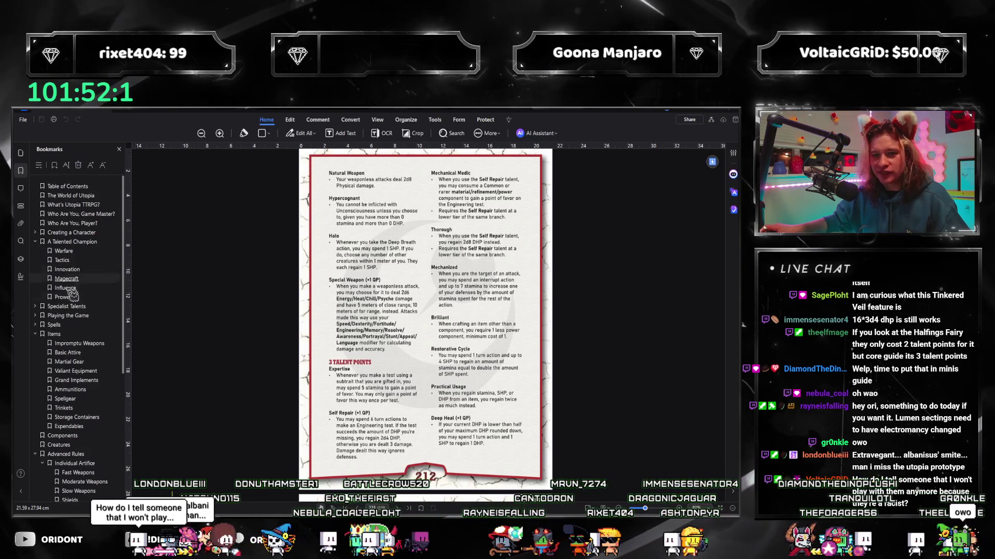
{"action": "scroll", "coordinate": [75, 245], "scroll_direction": "down", "scroll_amount": 5}
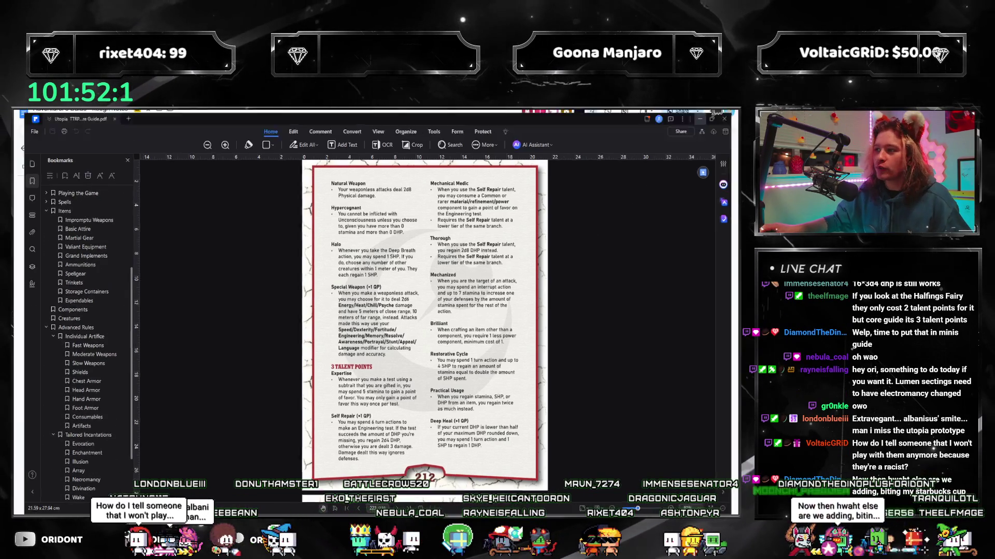
{"action": "key", "text": "alt+Tab"}
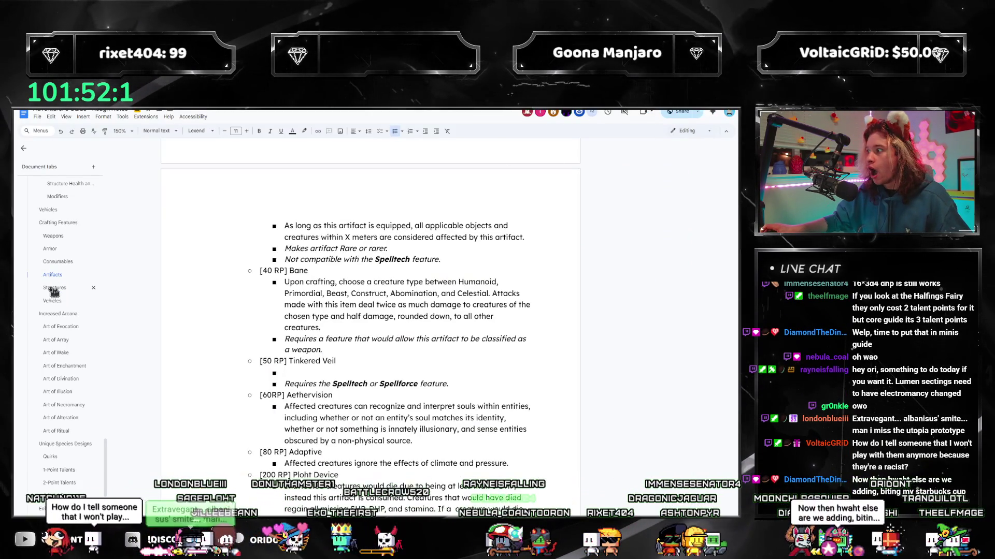